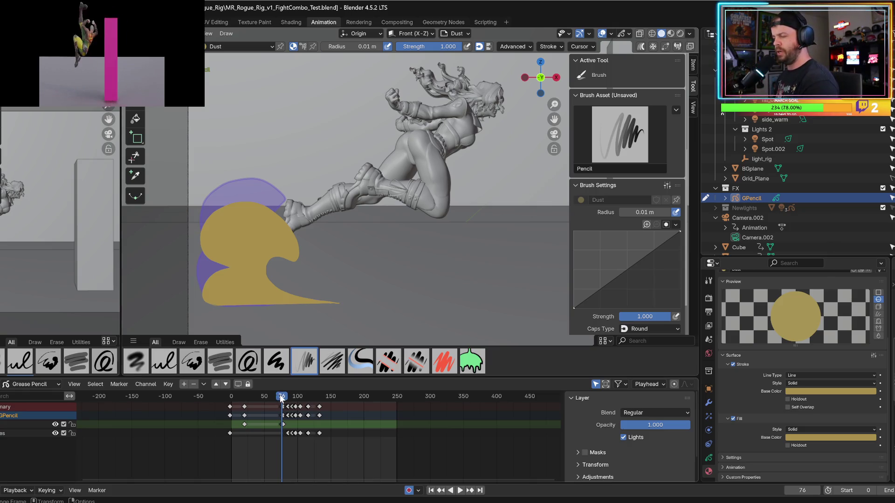
- Review the impact frames in playback and settle on frame 79
mouse_move(282, 397)
left_mouse_down()
mouse_move(272, 398)
mouse_move(287, 399)
mouse_move(283, 393)
left_mouse_up()
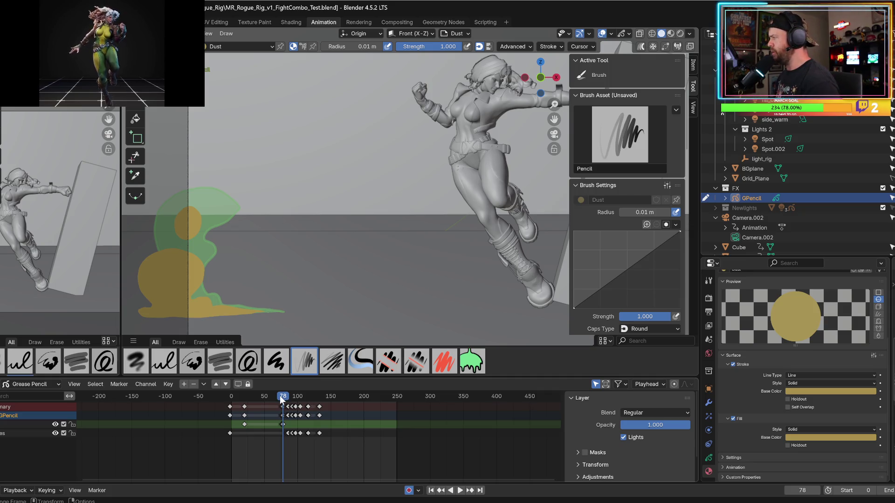
key("Left")
key("Right")
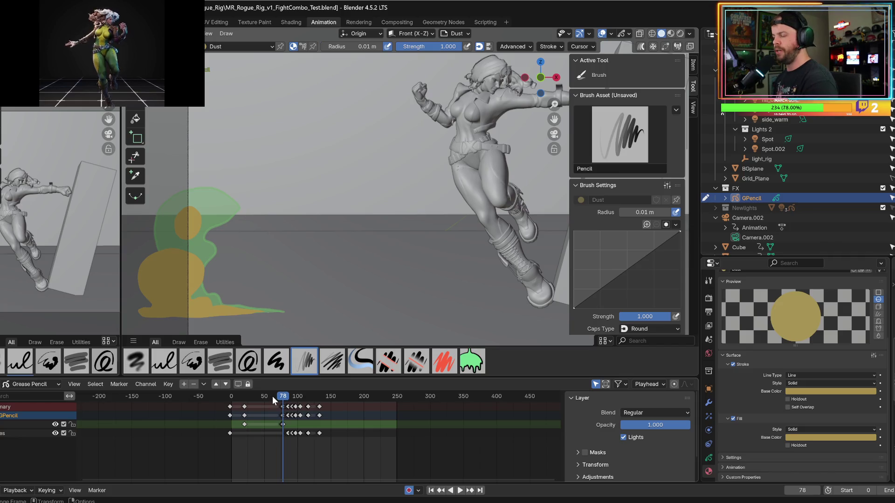
key("space")
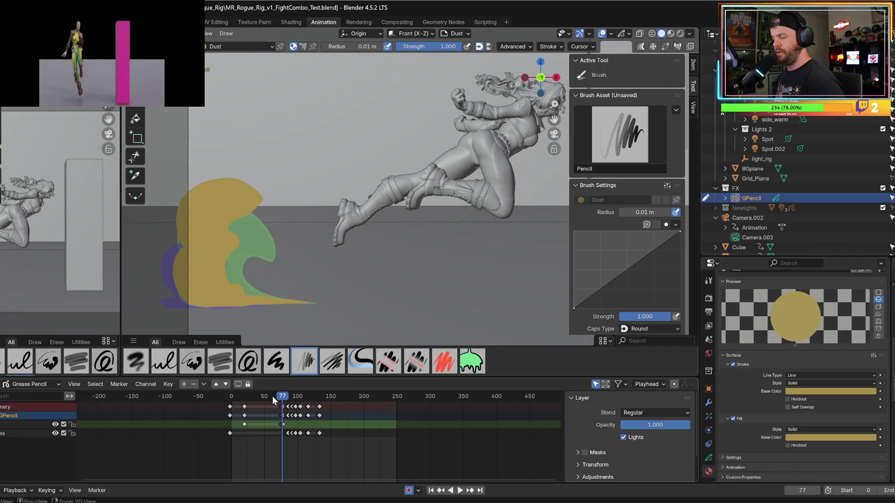
key("Escape")
key("Left")
key("Right")
key("Left")
key("Right")
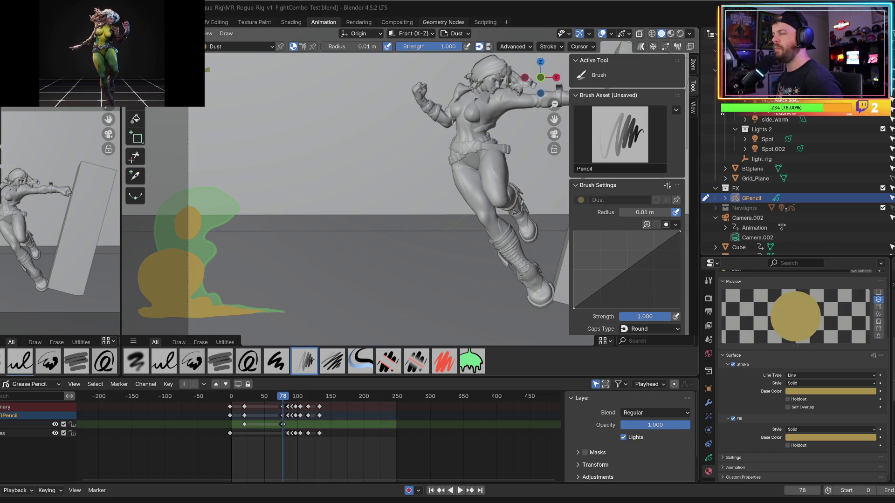
key("space")
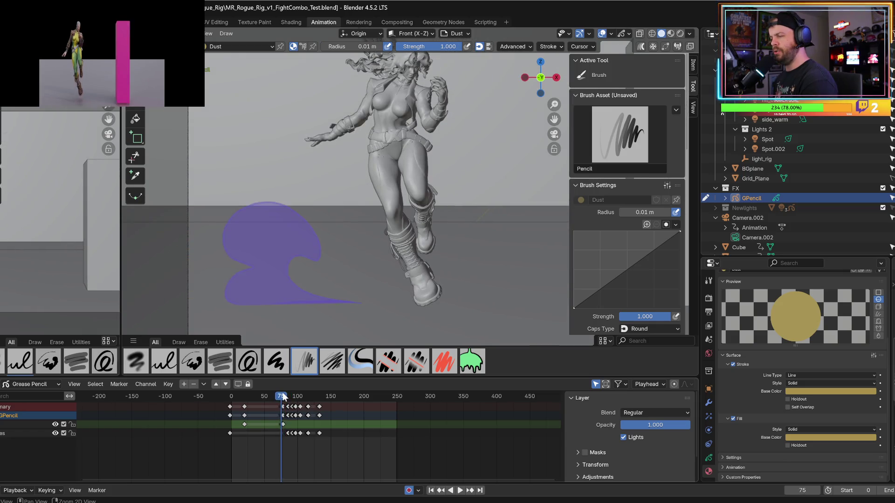
key("Escape")
left_click_drag(283, 397, 284, 396)
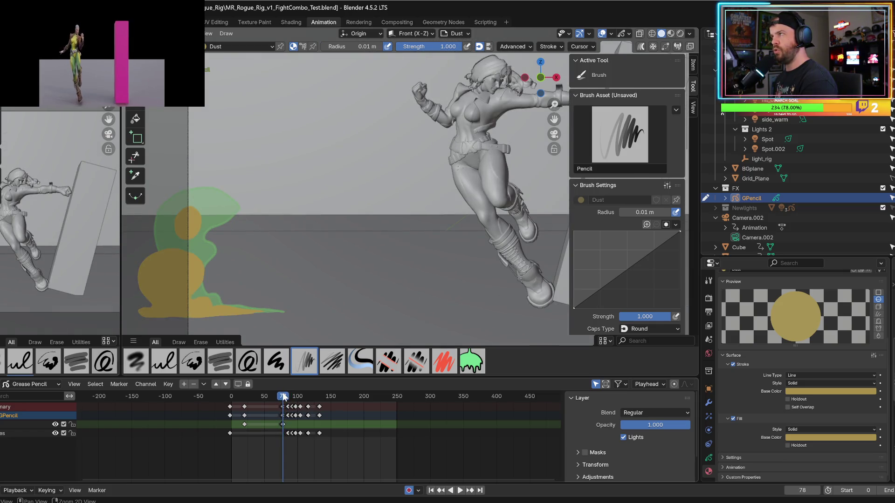
key("Left")
key("Right")
key("Right")
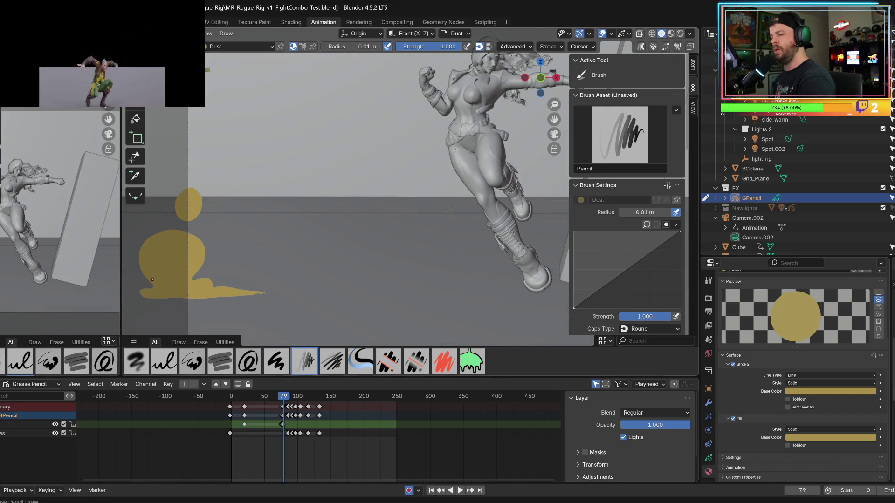
- On frame 79, dab a dust speck, draw a thin streak along the blob's base and a small arc above
left_click(217, 289)
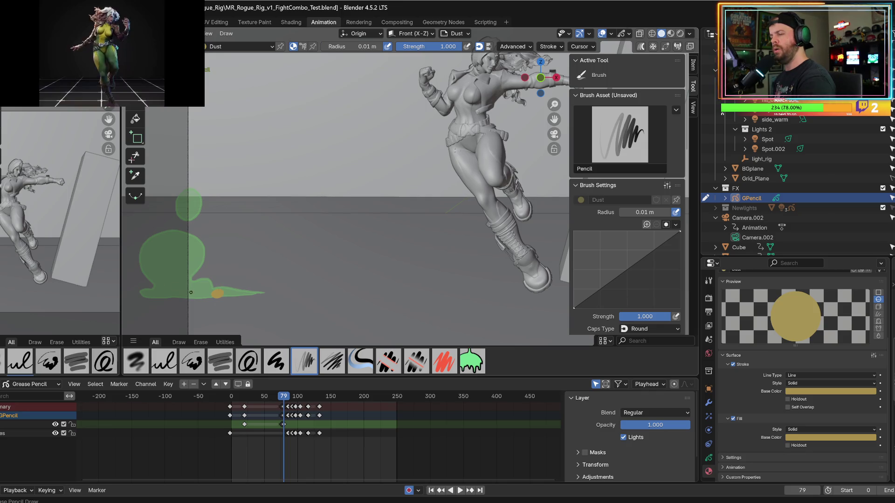
mouse_move(188, 298)
left_mouse_down()
mouse_move(132, 293)
mouse_move(137, 254)
mouse_move(156, 225)
mouse_move(183, 240)
left_mouse_up()
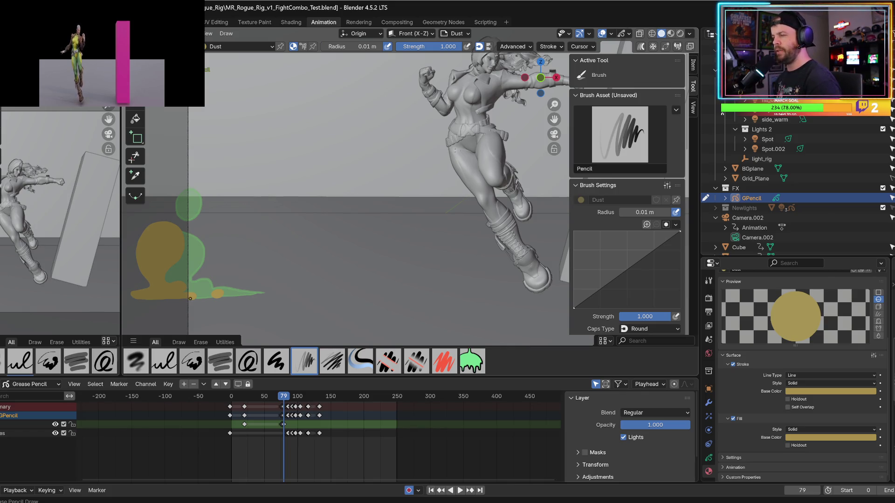
mouse_move(178, 186)
left_mouse_down()
mouse_move(168, 190)
mouse_move(184, 186)
left_mouse_up()
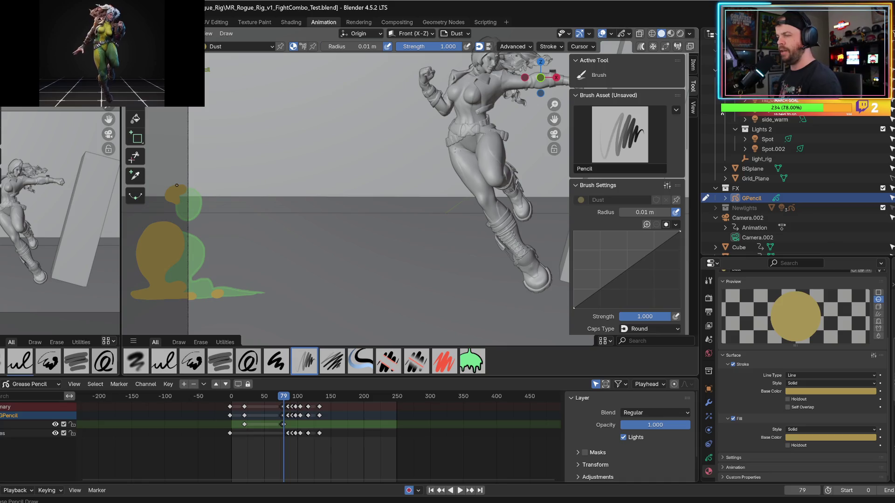
- Play back and scrub from frame 79 to frame 80 to review the new dust
key("space")
key("Escape")
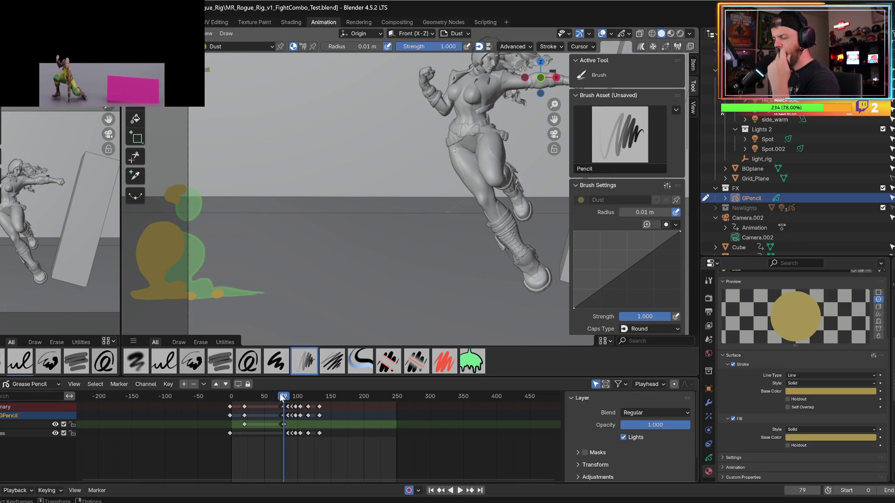
left_click_drag(276, 396, 281, 399)
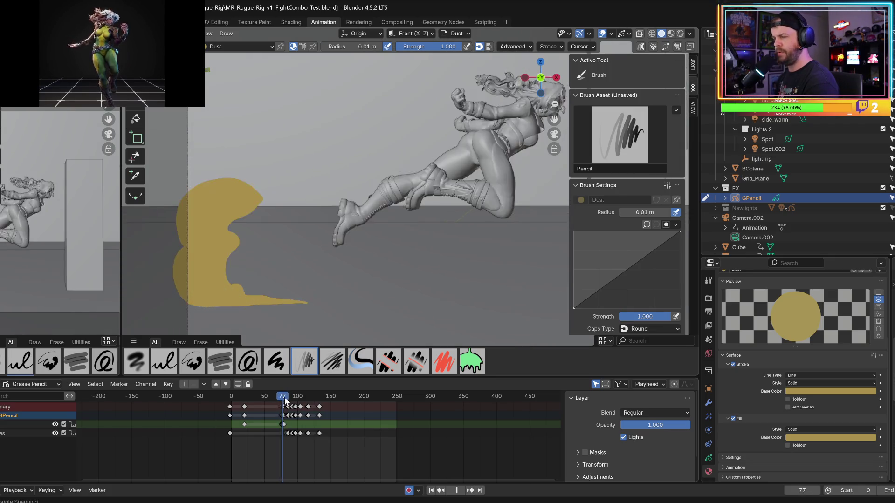
key("space")
key("space")
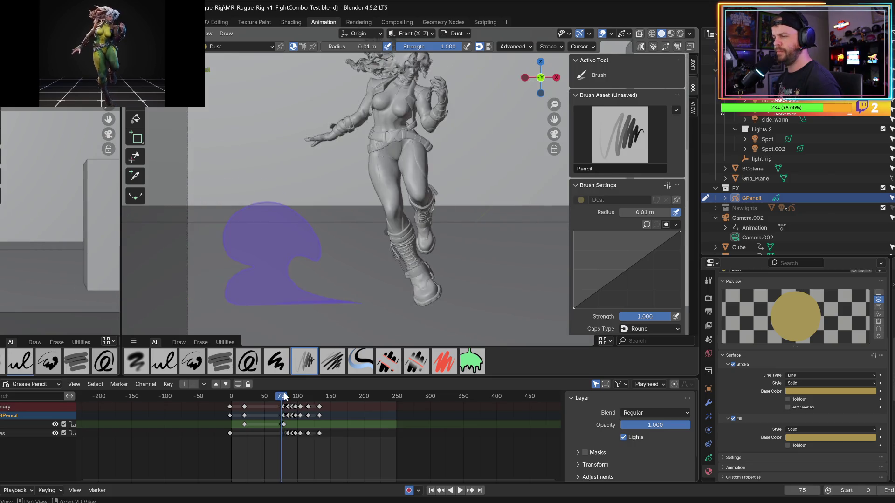
key("space")
left_click_drag(285, 396, 285, 396)
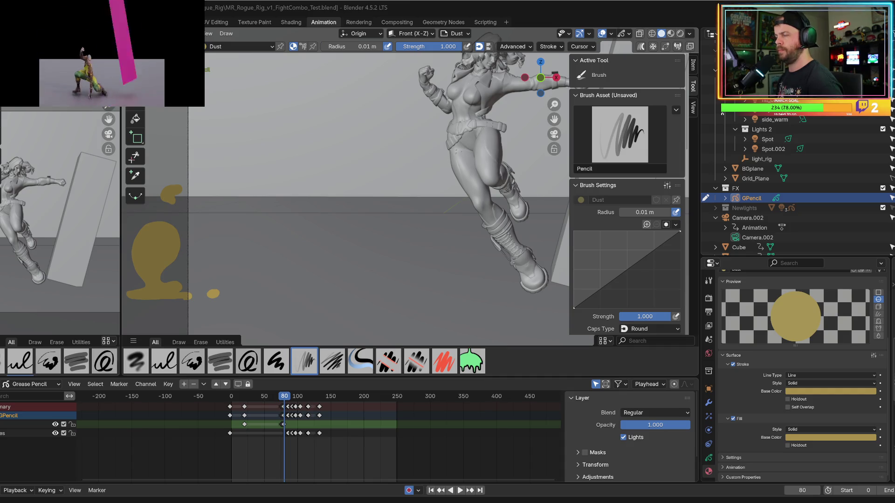
- Play the animation from before the impact and settle on frame 76
mouse_move(284, 397)
left_mouse_down()
mouse_move(280, 406)
mouse_move(263, 404)
left_mouse_up()
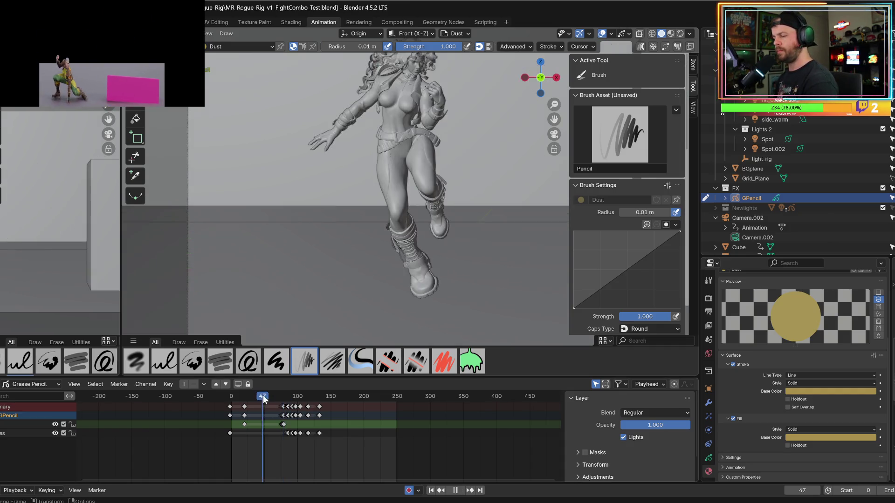
key("space")
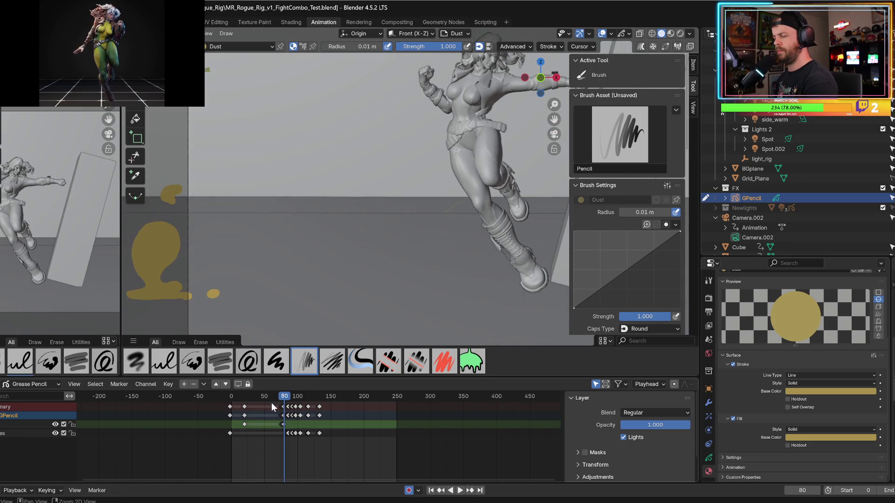
key("space")
key("Right")
key("Left")
key("Right")
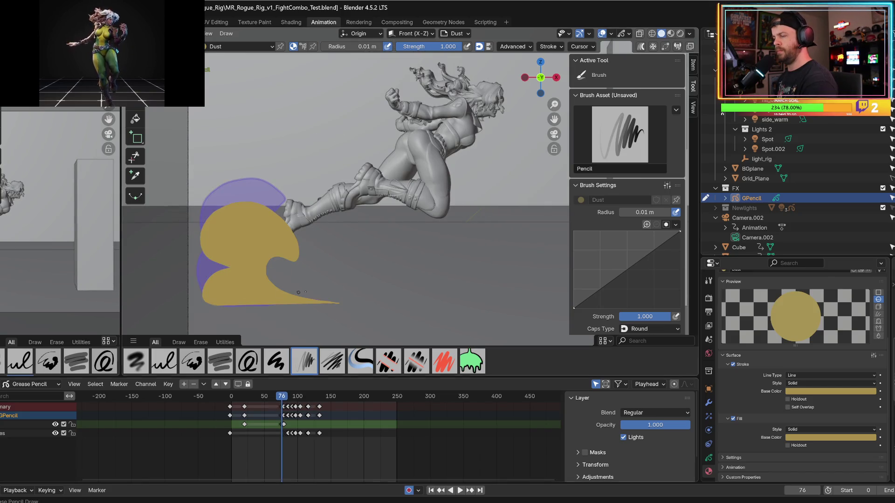
- Draw two yellow dust streaks trailing right from the cloud's base on frame 76
left_click_drag(311, 289, 367, 290)
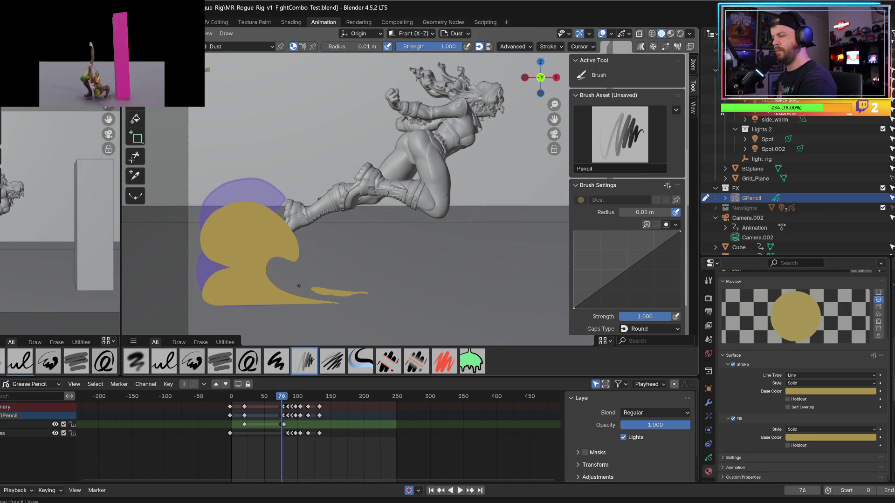
mouse_move(299, 286)
left_mouse_down()
mouse_move(284, 267)
mouse_move(279, 280)
mouse_move(298, 287)
left_mouse_up()
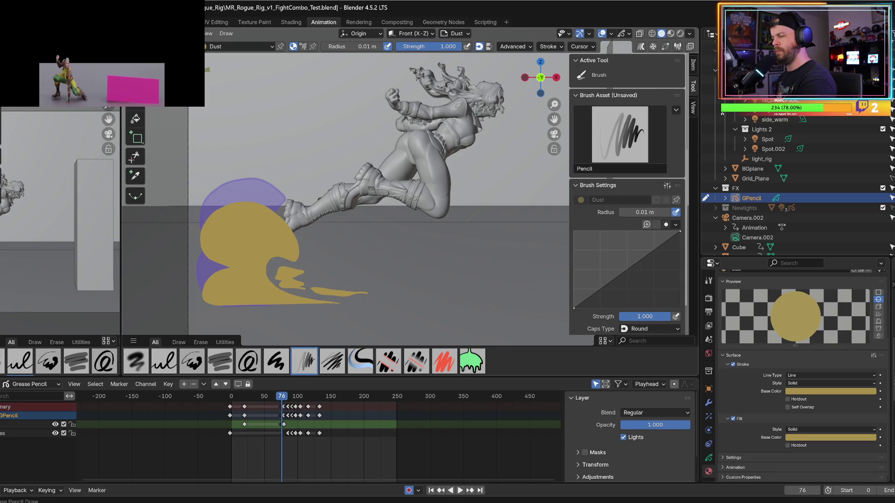
scroll(306, 289, "down", 1, "alt")
scroll(306, 288, "up", 1, "alt")
scroll(306, 289, "down", 1, "alt")
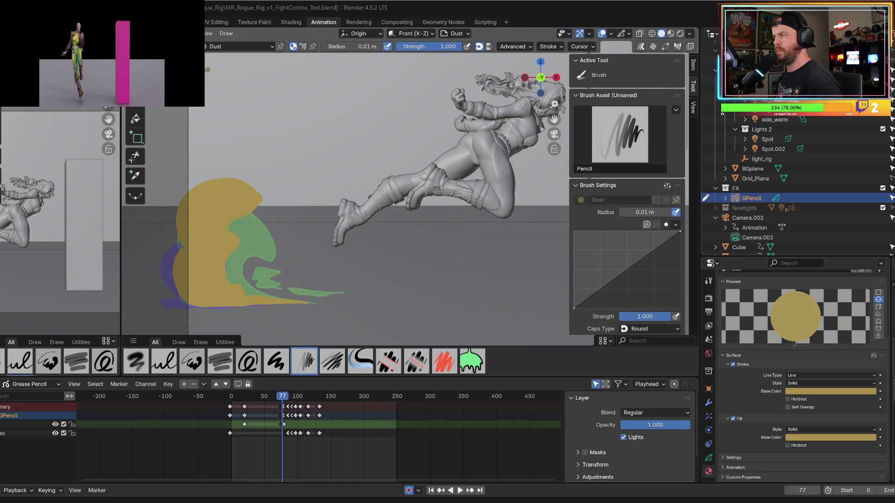
- Step forward and paint two small yellow dust wisps over the onion-skin ghost
left_click(280, 398)
key("Right")
key("Right")
key("Left")
key("Right")
key("Right")
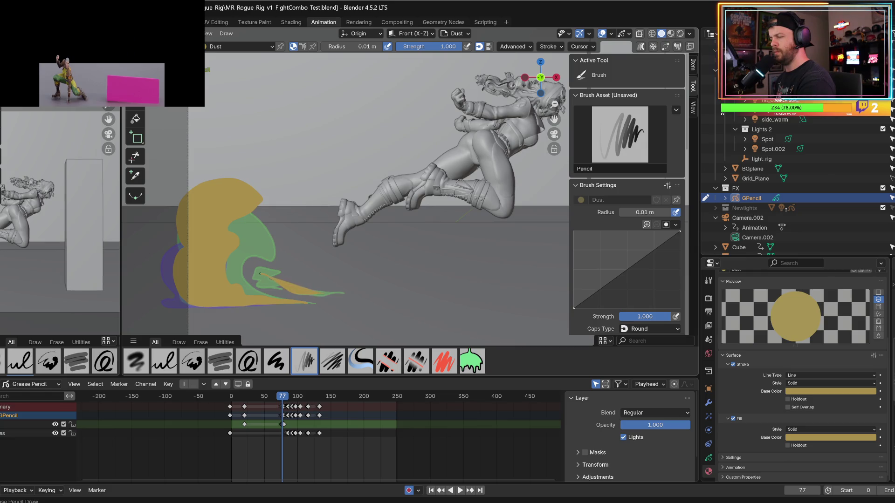
left_click_drag(286, 288, 278, 293)
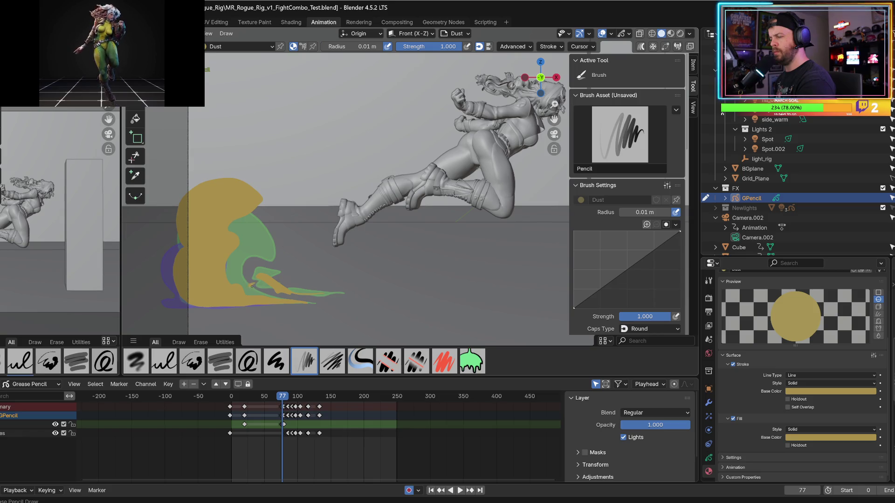
left_click_drag(263, 289, 252, 290)
- On frame 78, draw a yellow dust streak along the ground, then return to frame 77
key("Left")
key("Right")
key("Right")
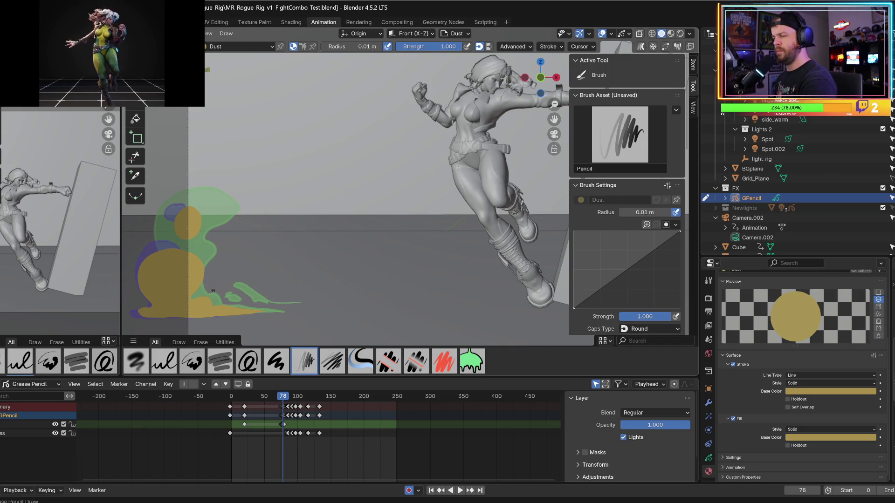
mouse_move(218, 294)
left_mouse_down()
mouse_move(254, 298)
mouse_move(239, 297)
left_mouse_up()
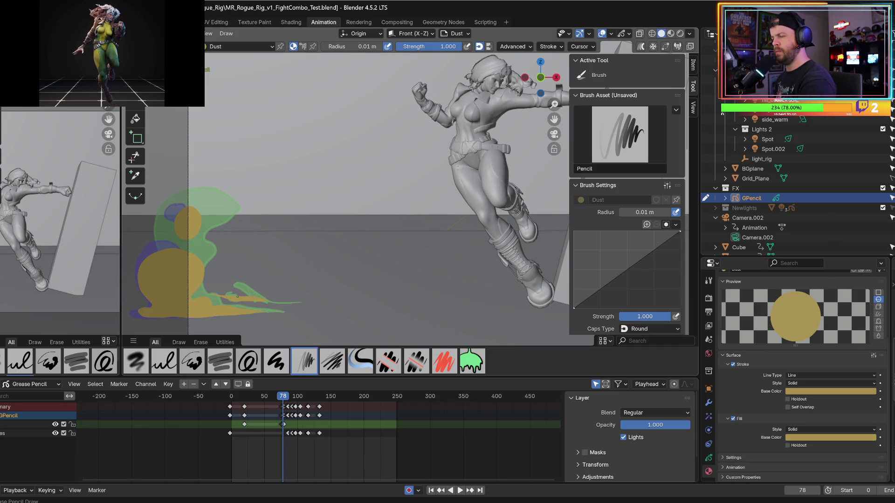
key("Left")
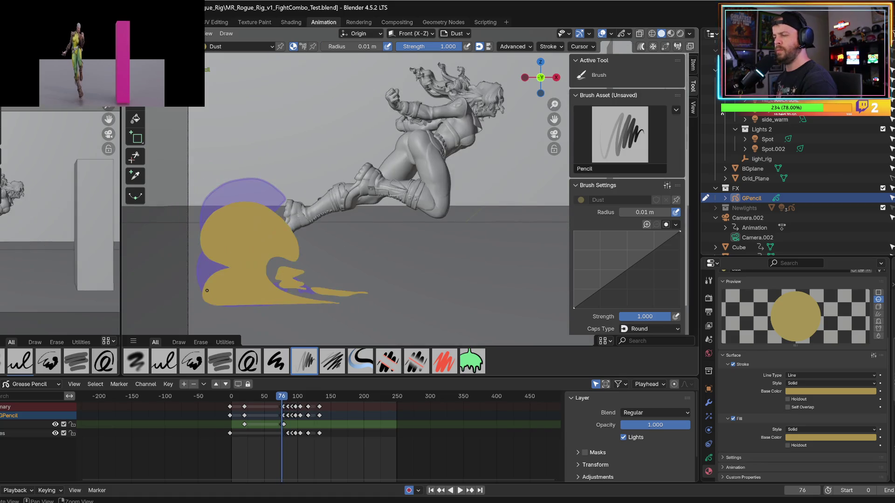
key("Right")
key("Left")
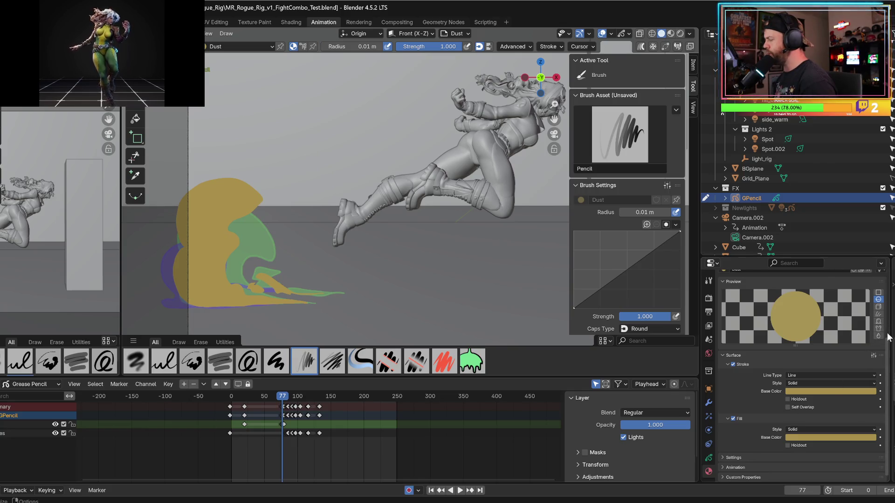
- Turn off onion skin ghosts in the viewport's Grease Pencil display options
scroll(888, 342, "up", 1)
scroll(888, 342, "down", 1)
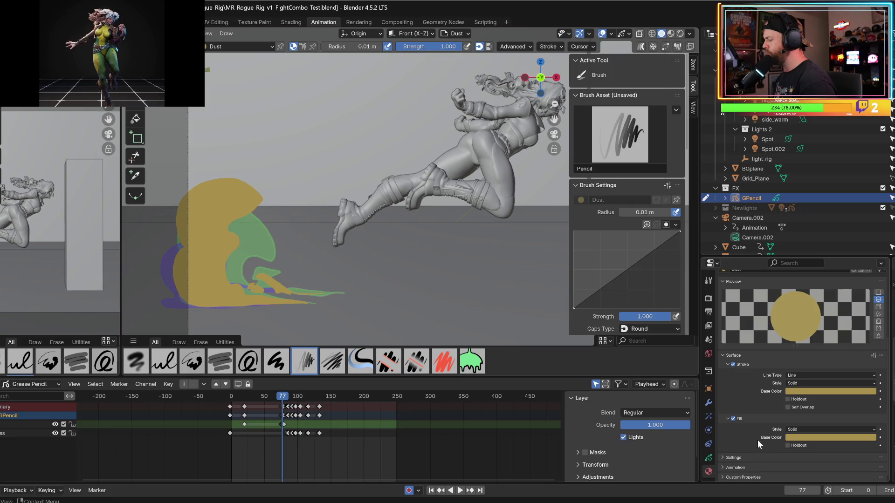
left_click(708, 459)
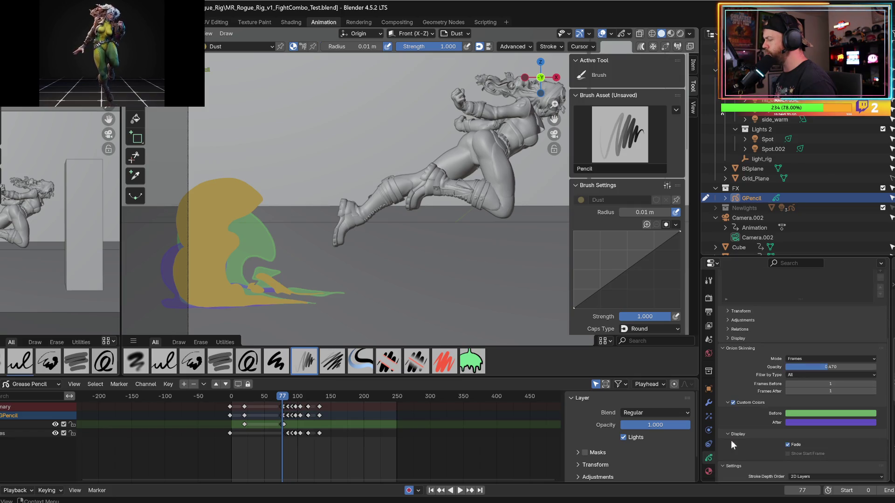
left_click(722, 347)
left_click(722, 380)
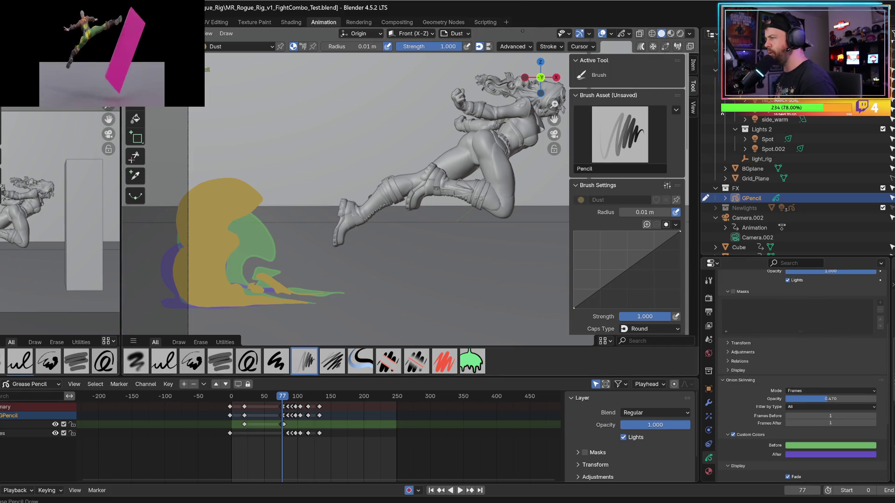
left_click(588, 34)
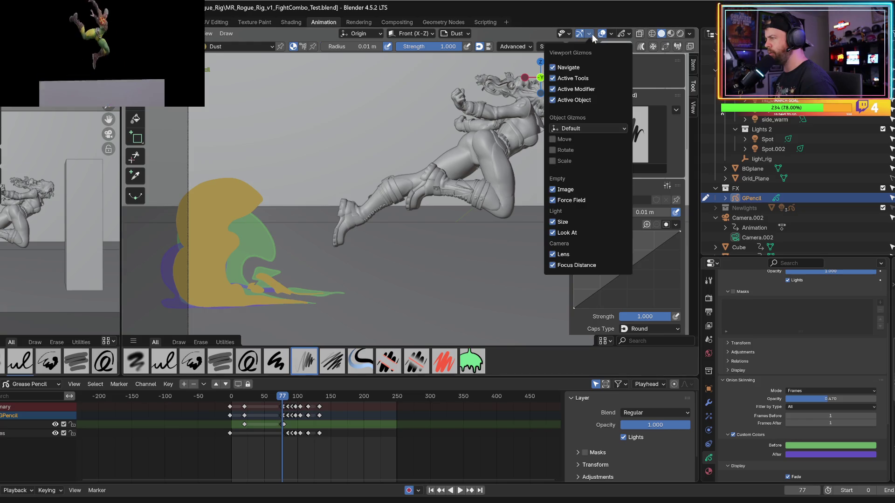
left_click(629, 34)
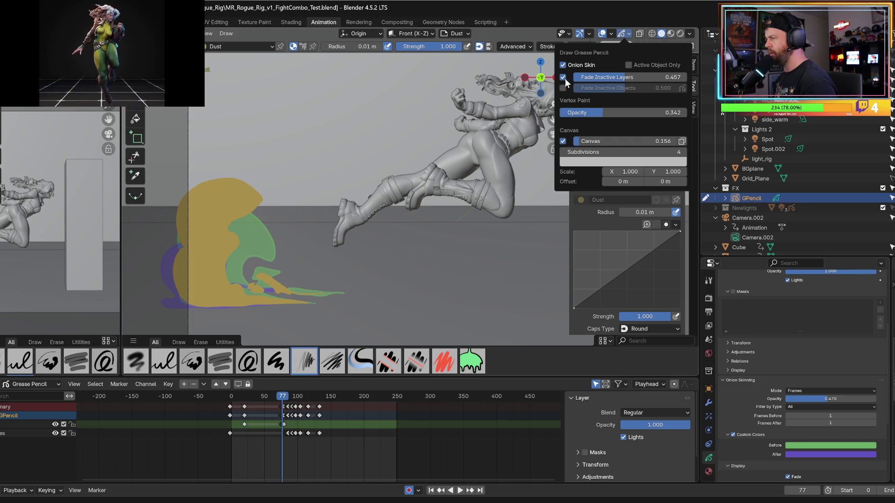
left_click(563, 65)
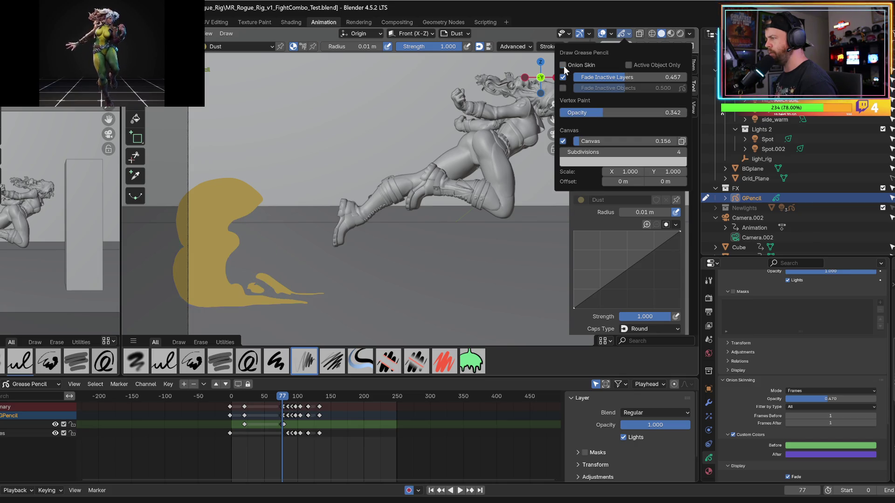
- Play the animation from frame 72 and set the current frame to 76
left_click(280, 400)
key("space")
key("space")
left_click(282, 399)
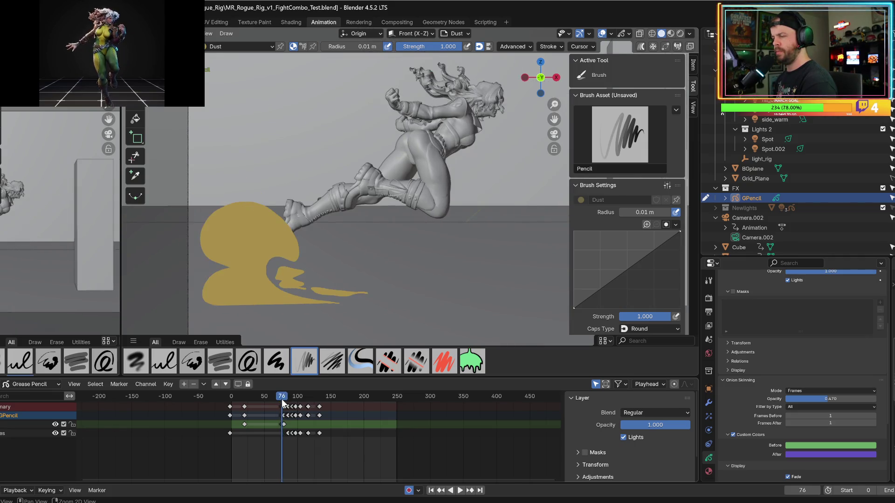
- Erase the small triangular yellow fragment on frame 76 with the eraser
key("space")
key("Escape")
key("e")
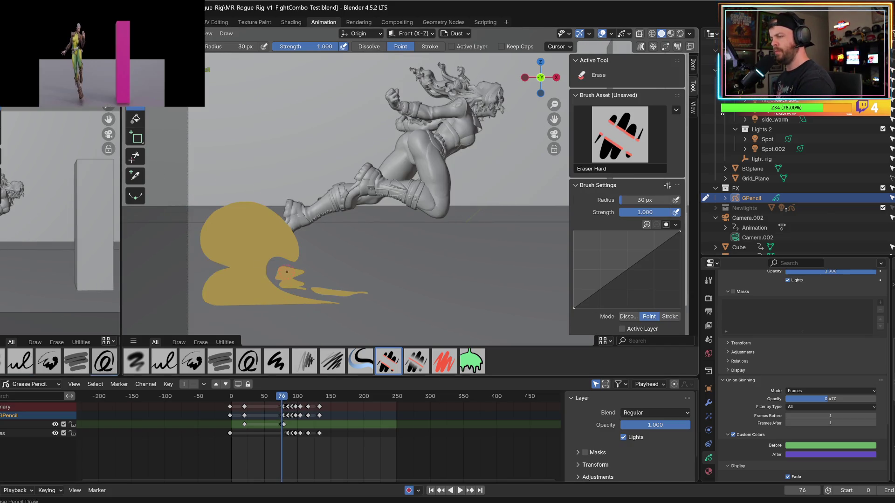
mouse_move(292, 273)
left_mouse_down()
mouse_move(285, 284)
mouse_move(349, 289)
mouse_move(251, 284)
mouse_move(282, 289)
left_mouse_up()
key("Right")
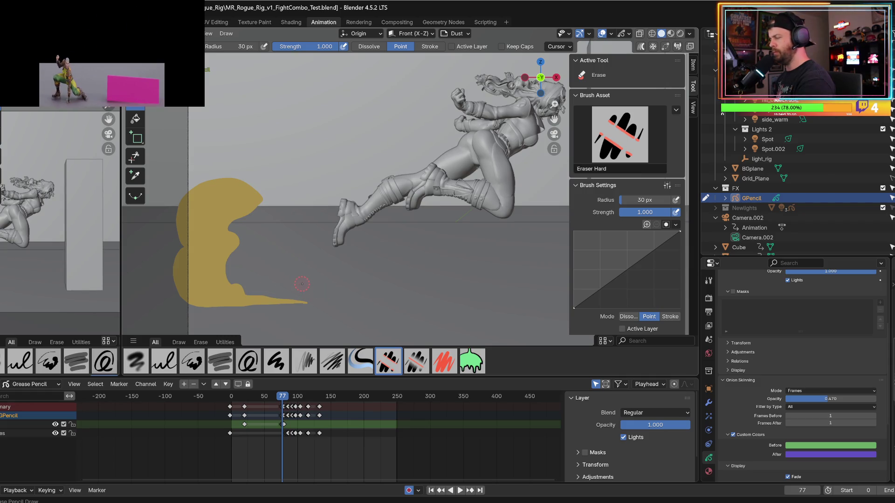
key("Left")
- Back in Draw mode on frame 76, add a thin tapered dust streak trailing right
key("d")
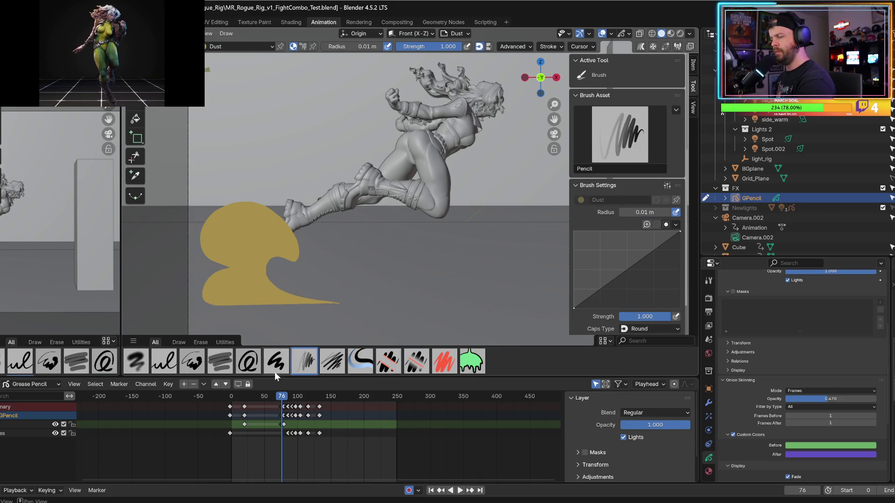
key("space")
left_click_drag(285, 397, 278, 397)
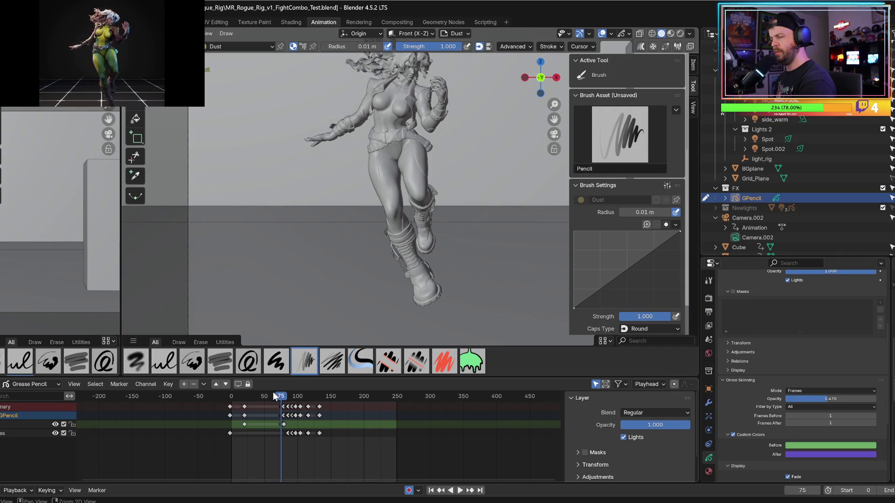
key("Escape")
mouse_move(355, 298)
left_mouse_down()
mouse_move(312, 280)
mouse_move(329, 289)
mouse_move(300, 292)
mouse_move(313, 290)
mouse_move(274, 269)
mouse_move(291, 276)
left_mouse_up()
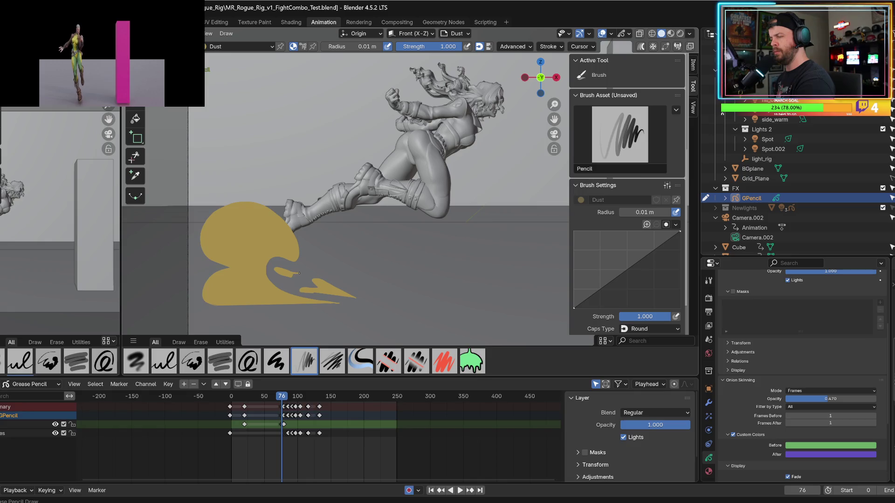
- Draw a tapered streak below the shape on frame 77, compare frames, and undo the extra upper streak
key("Right")
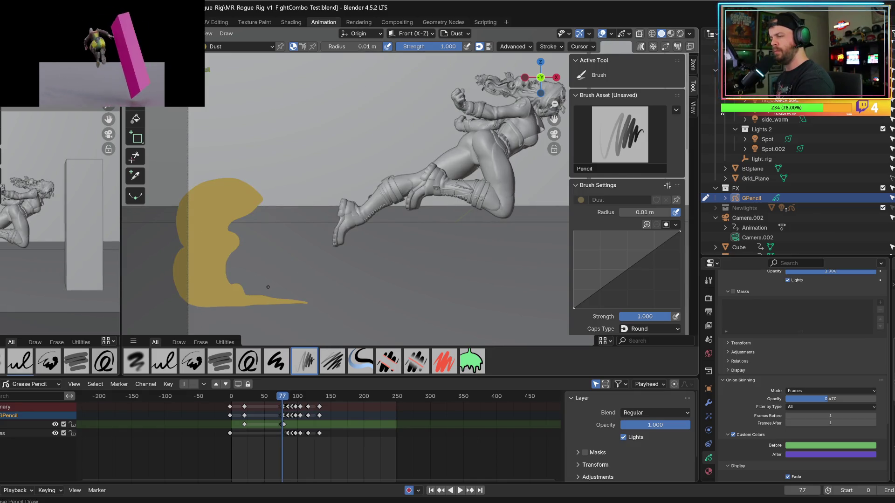
left_click_drag(264, 286, 317, 293)
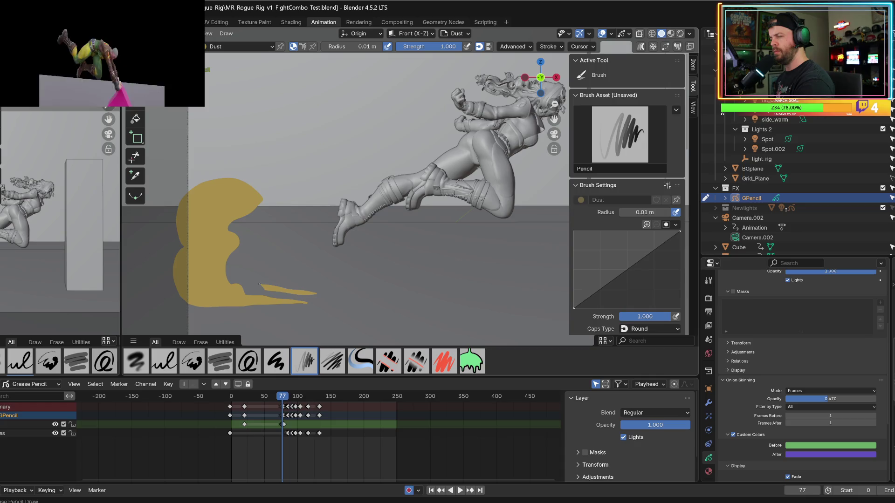
key("Left")
key("Right")
key("Left")
key("Right")
key("Left")
key("Right")
key("ctrl+z")
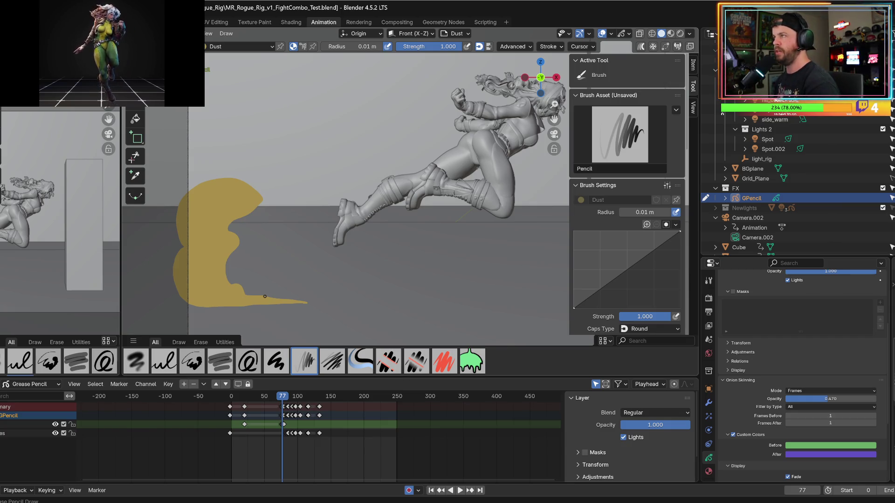
key("Right")
key("Left")
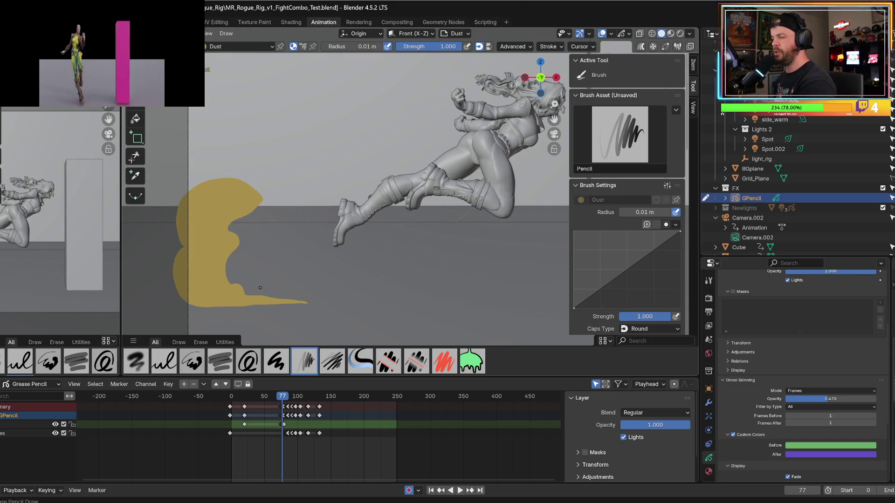
- Draw a short thin dust streak on frame 77 and compare it with frame 78
mouse_move(251, 289)
left_mouse_down()
mouse_move(280, 281)
mouse_move(326, 296)
mouse_move(240, 267)
left_mouse_up()
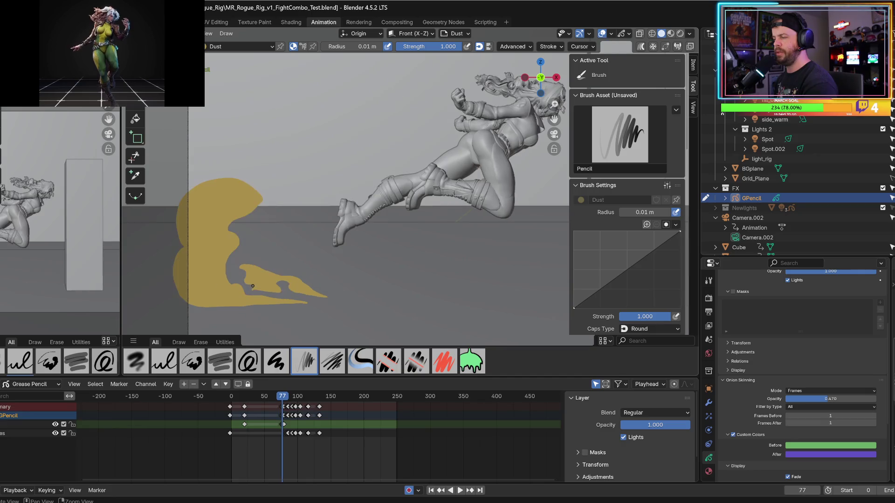
key("Right")
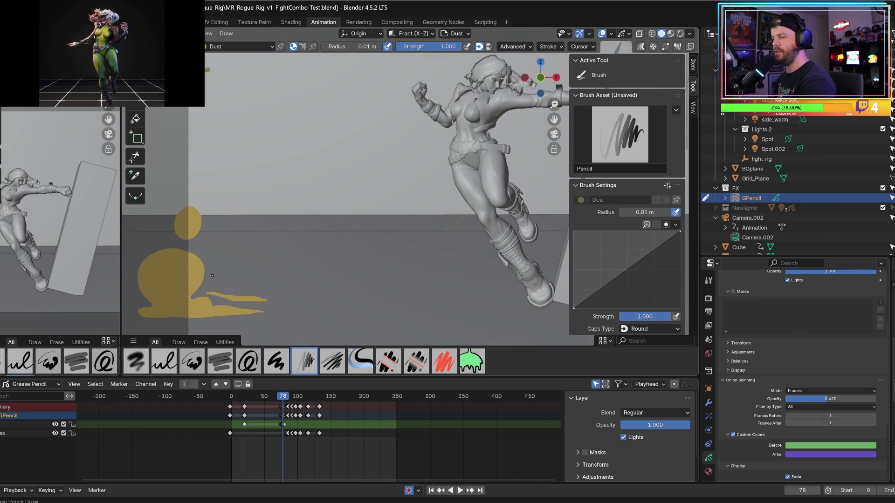
key("Left")
key("Right")
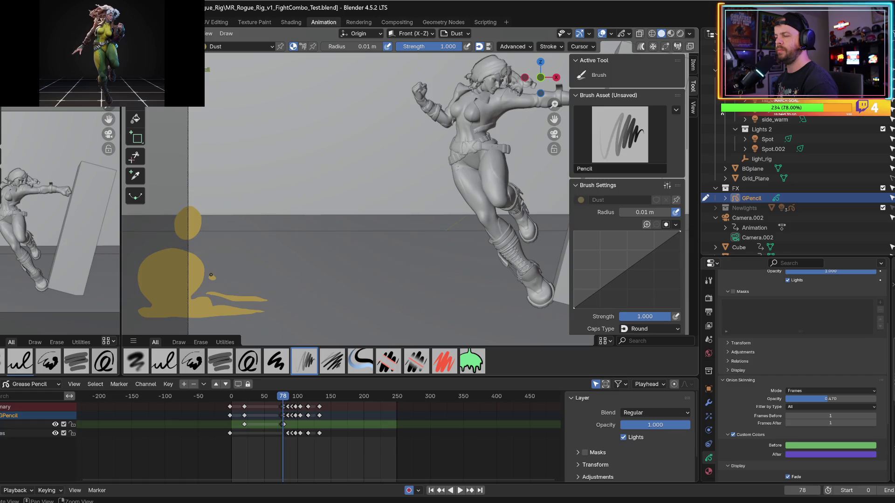
- On frame 79, add a small yellow dot beside the dust blob
key("Right")
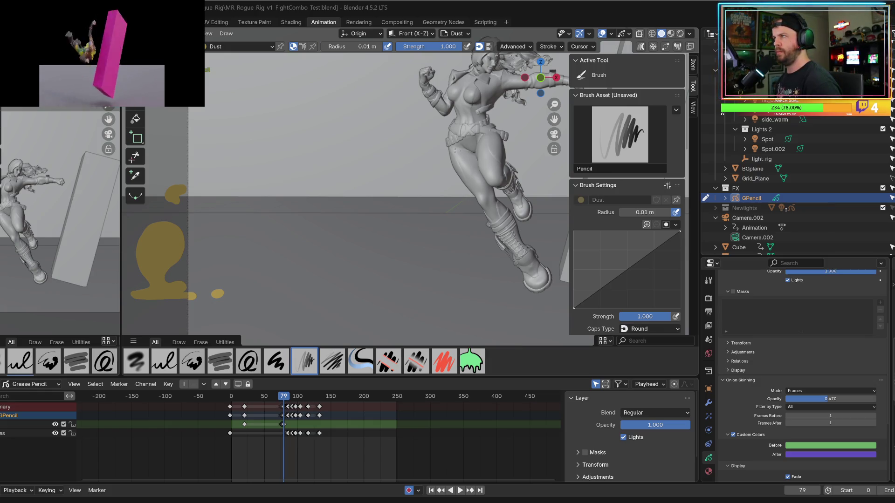
mouse_move(198, 241)
left_mouse_down()
mouse_move(205, 277)
mouse_move(212, 265)
mouse_move(191, 280)
mouse_move(192, 240)
left_mouse_up()
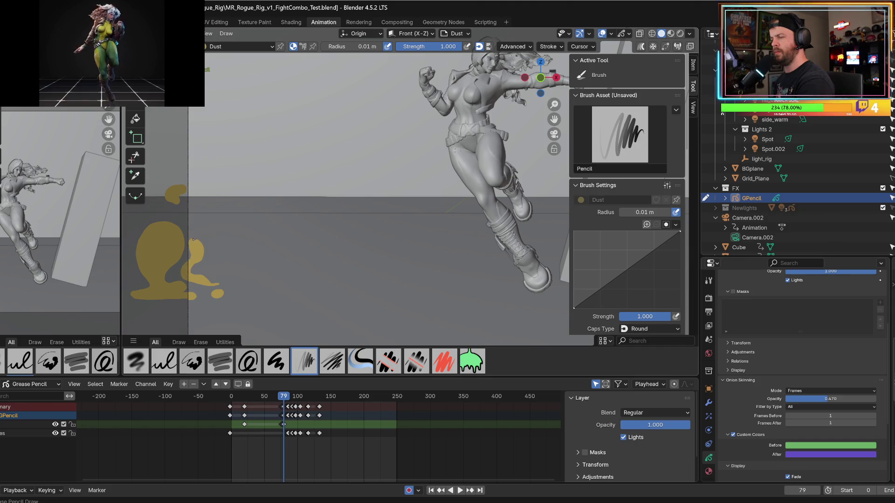
key("Right")
key("Right")
key("Right")
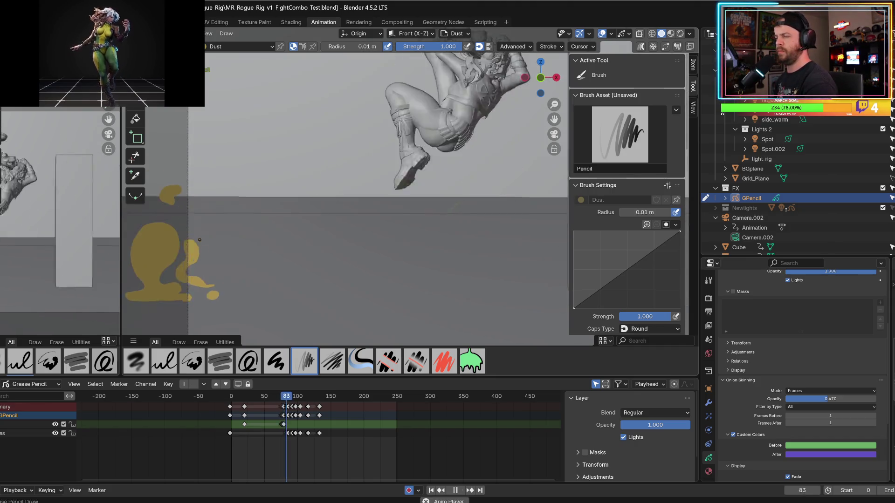
- Play back the impact and step forward to frame 80
left_click(243, 396)
key("space")
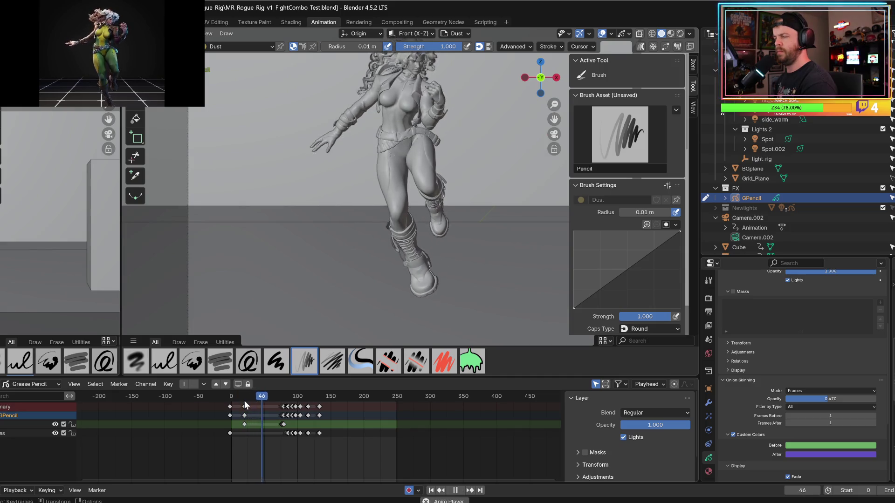
key("space")
left_click(282, 398)
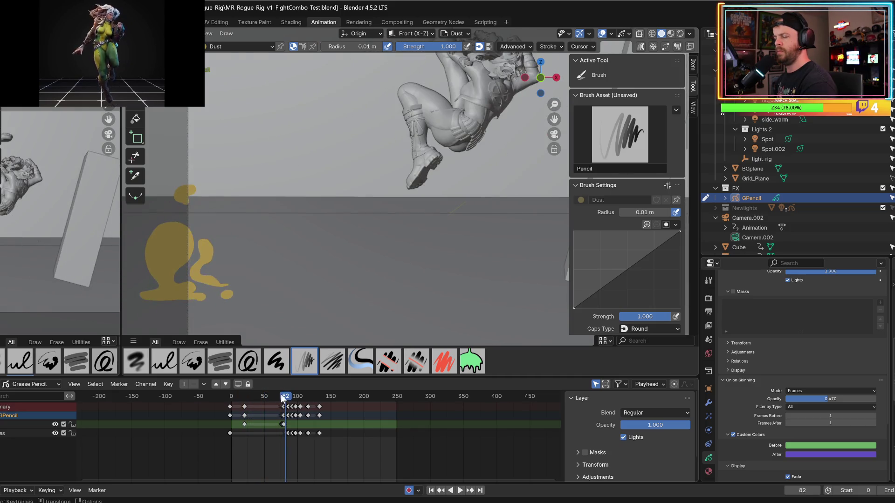
key("Right")
key("Right")
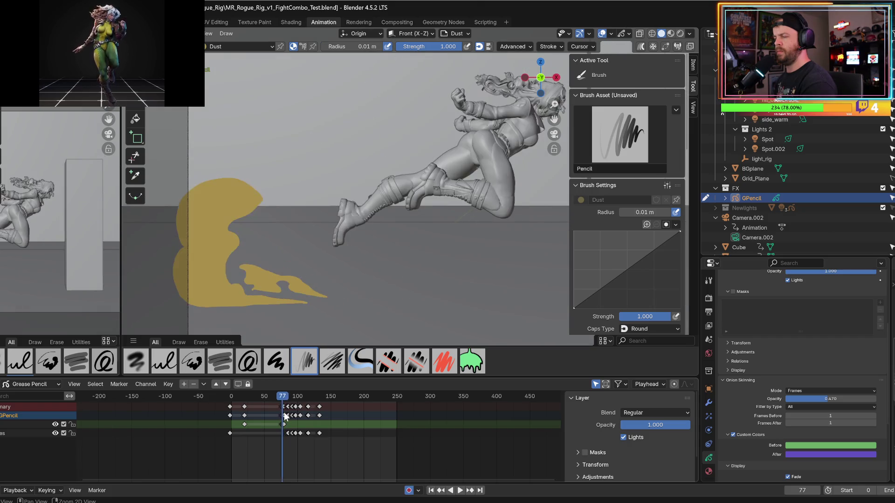
key("Right")
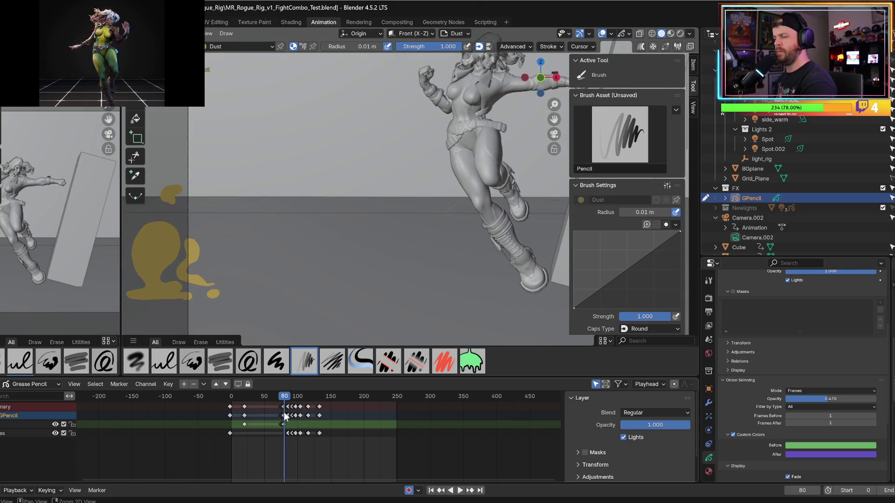
- Redraw frame 80's dust as a boot-shaped blob, a short streak and a small speck
key("ctrl+z")
mouse_move(140, 296)
left_mouse_down()
mouse_move(140, 242)
mouse_move(153, 278)
left_mouse_up()
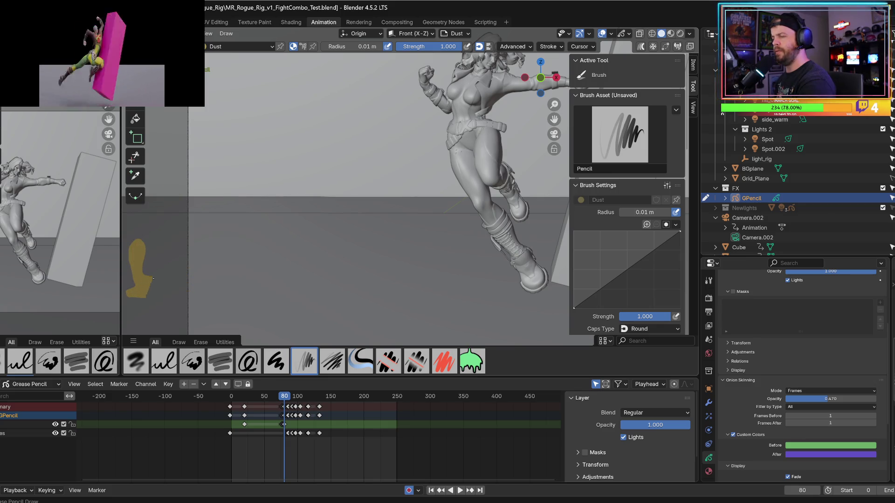
key("Left")
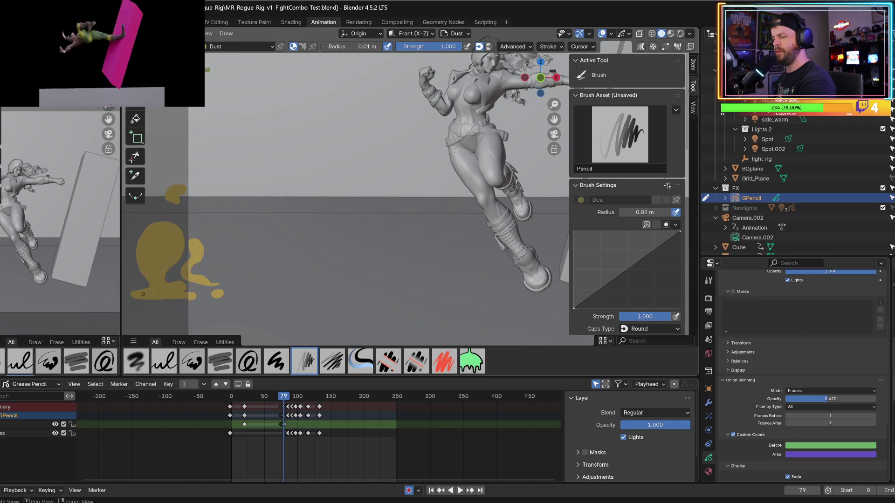
key("Right")
left_click_drag(188, 297, 198, 297)
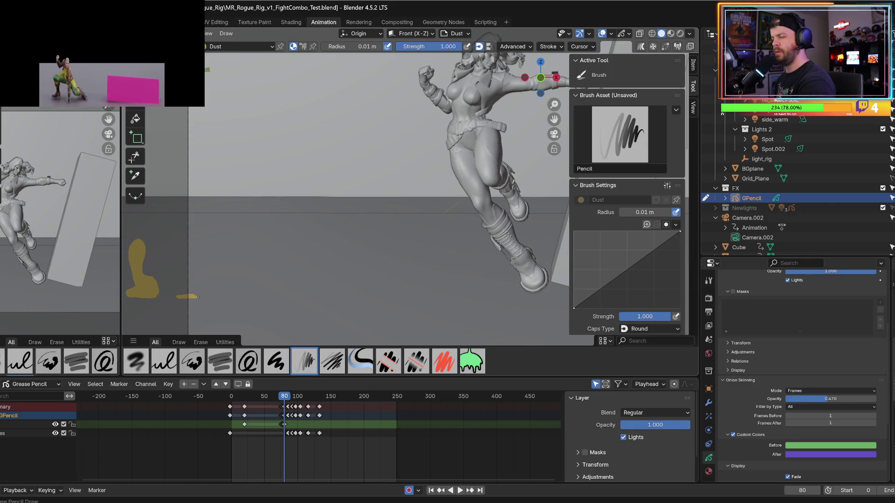
key("Left")
key("Right")
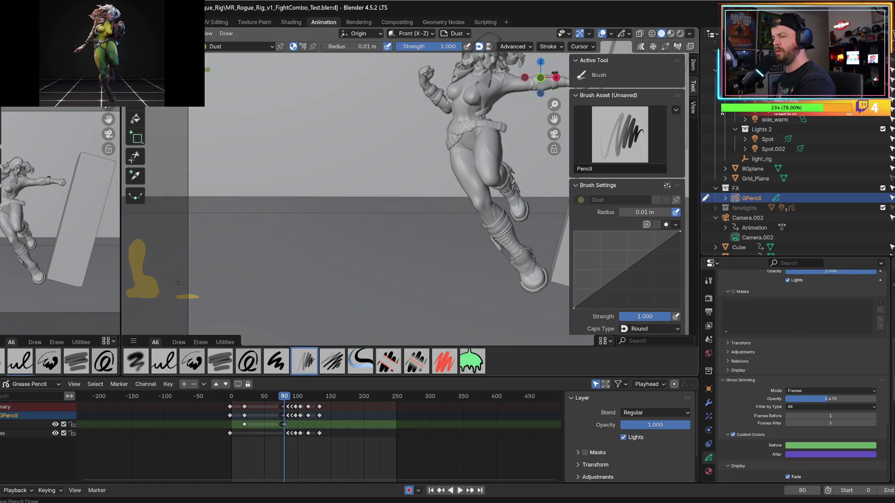
mouse_move(169, 248)
left_mouse_down()
mouse_move(163, 261)
mouse_move(167, 254)
left_mouse_up()
key("Left")
key("Right")
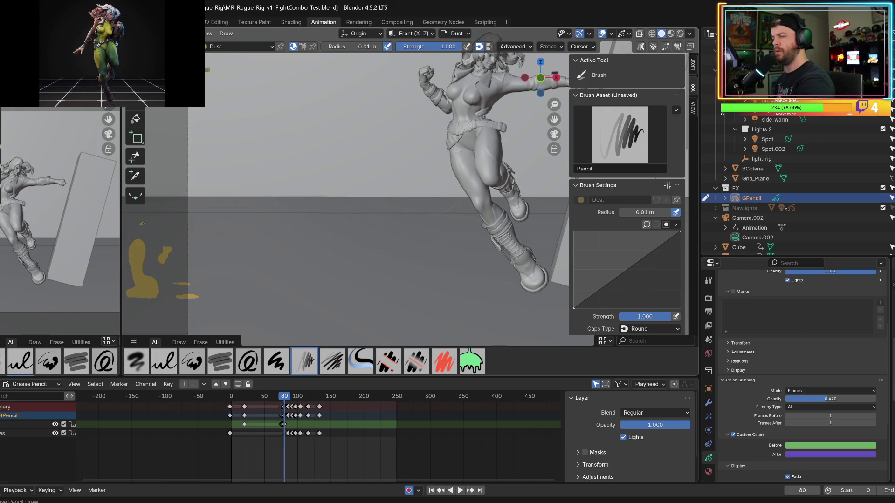
- Play back from frame 77 to review the dust, then save the blend file
key("Right")
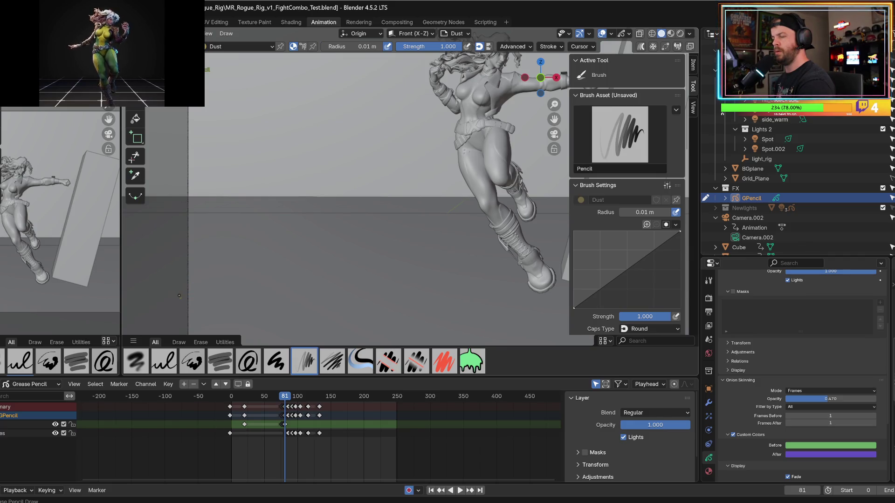
key("Left")
key("Left")
key("Left")
key("space")
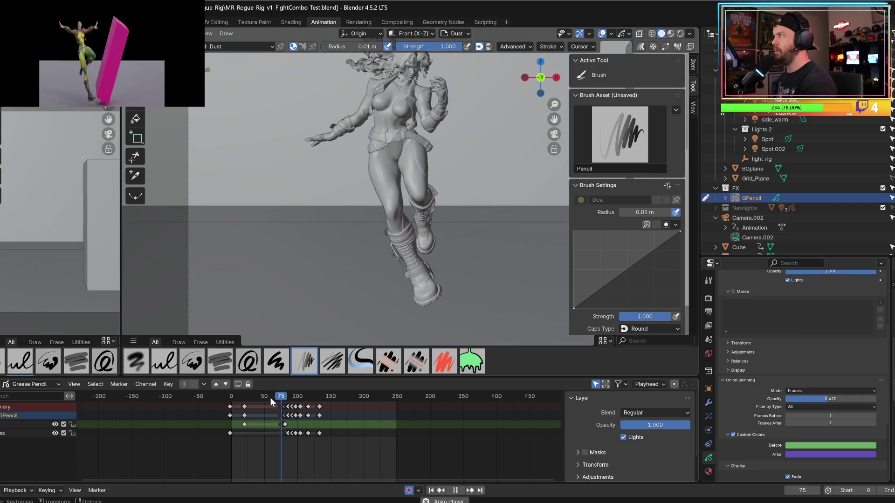
key("space")
key("ctrl+s")
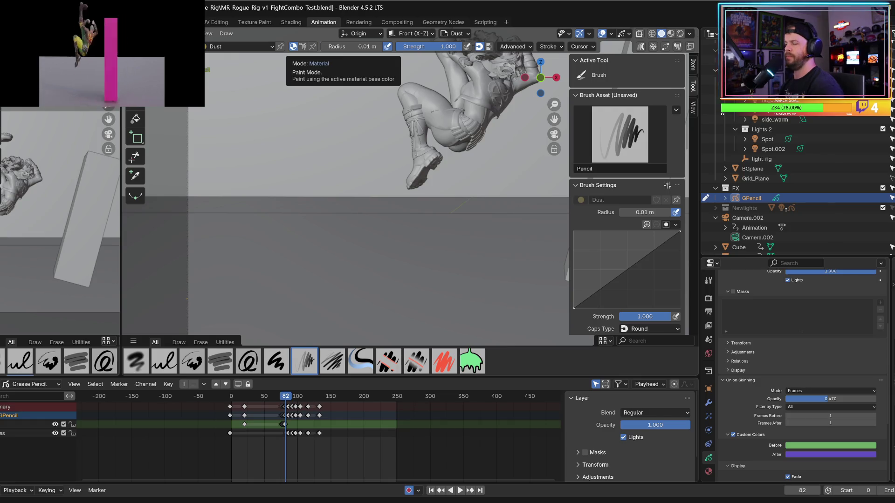
- Play the animation several times from frames 81 and 72 to review the effect
mouse_move(285, 397)
left_mouse_down()
mouse_move(260, 396)
mouse_move(285, 396)
left_mouse_up()
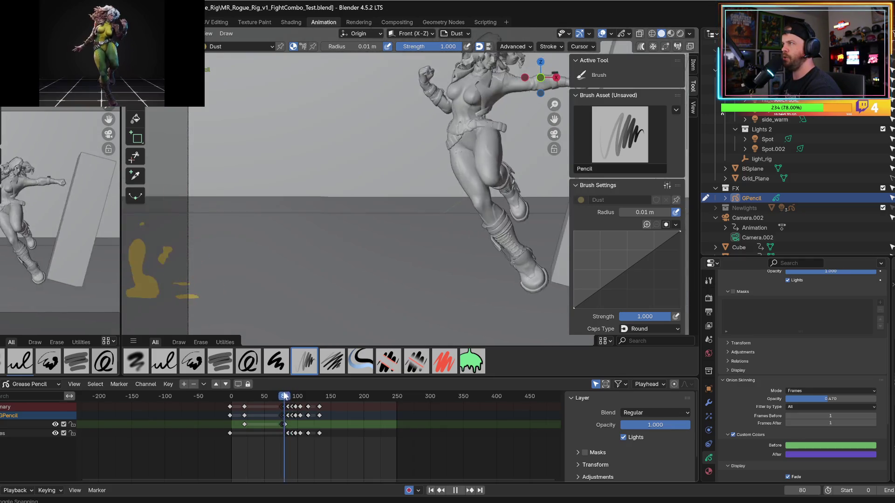
key("space")
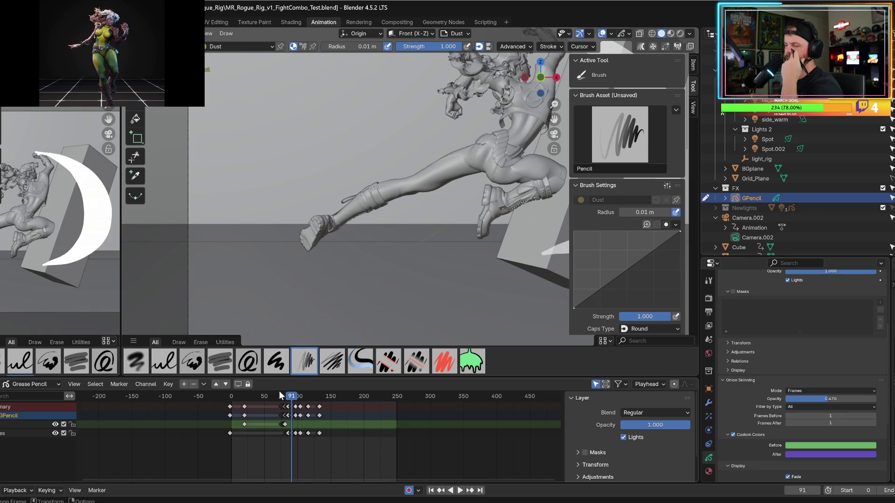
left_click(284, 396)
key("space")
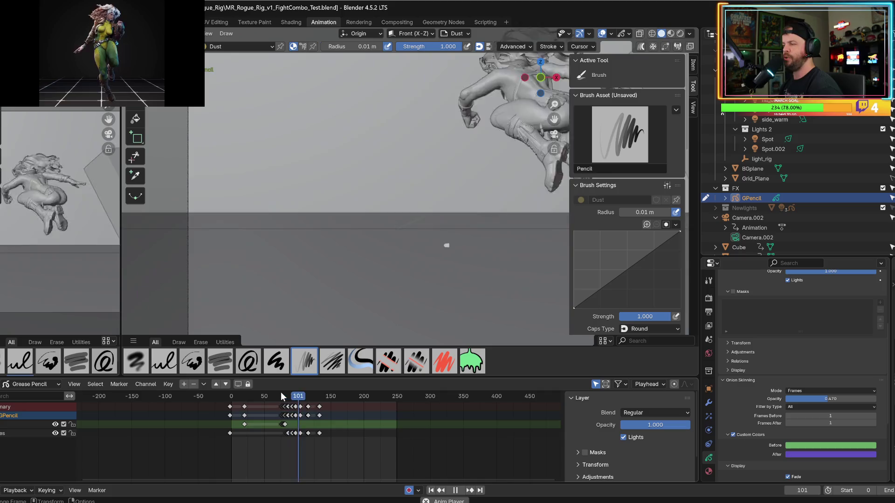
key("space")
left_click(279, 396)
key("space")
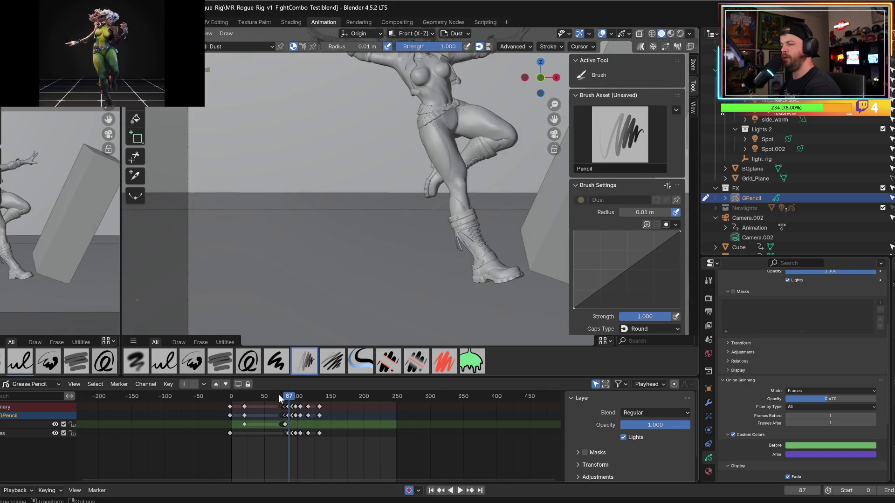
key("space")
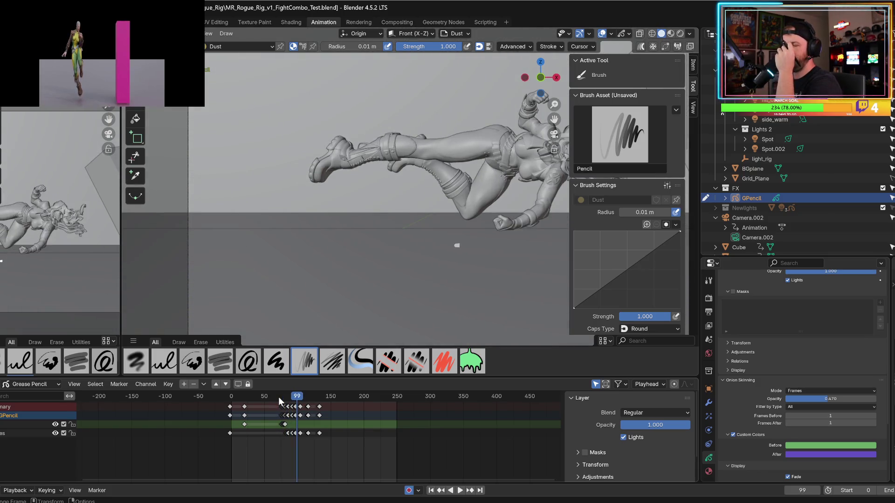
- Scrub through the impact frames to frame 78 and bring up the brush picker
left_click_drag(281, 396, 282, 396)
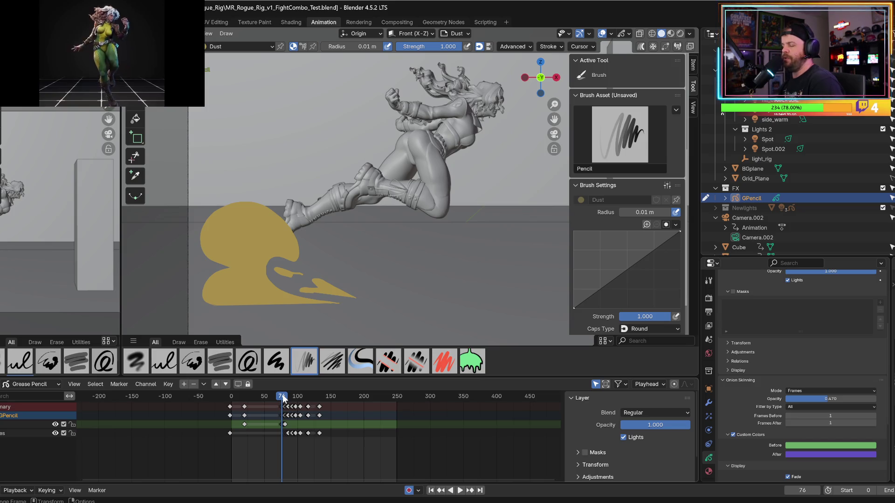
key("Right")
key("Right")
key("Right")
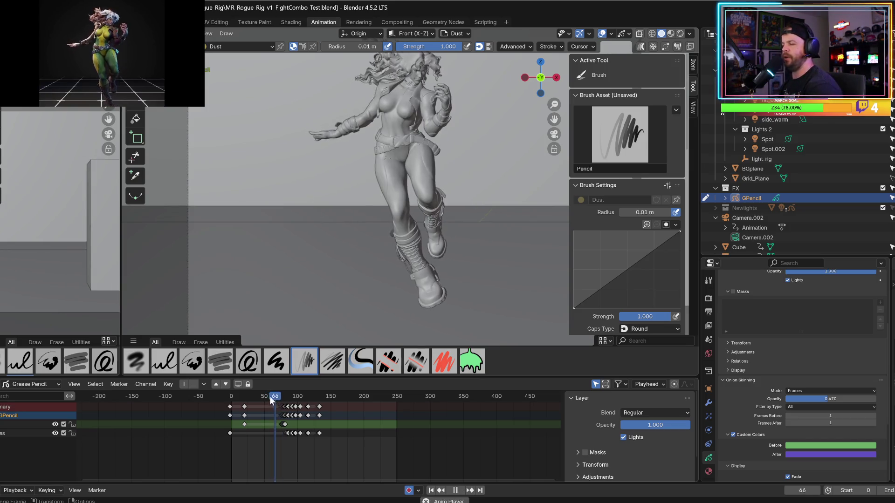
left_click_drag(279, 396, 283, 396)
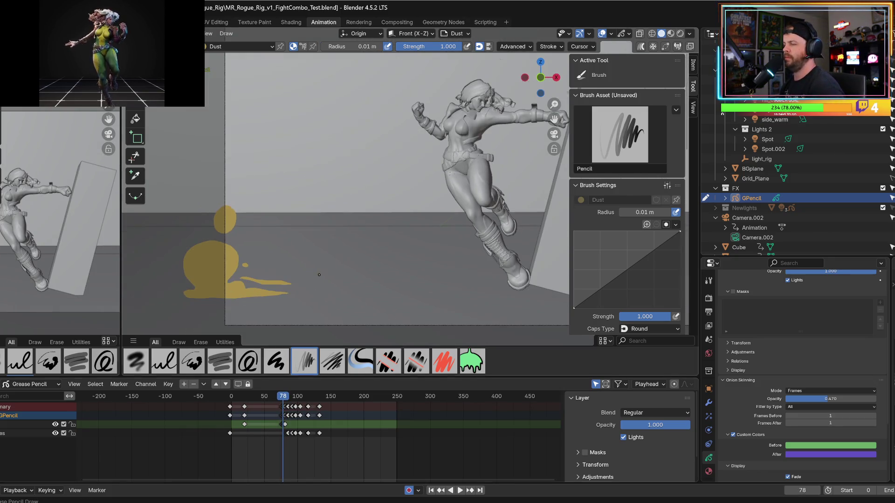
key("shift+space")
- Pick the Airbrush and make Swipes the active Grease Pencil layer
left_click(347, 270)
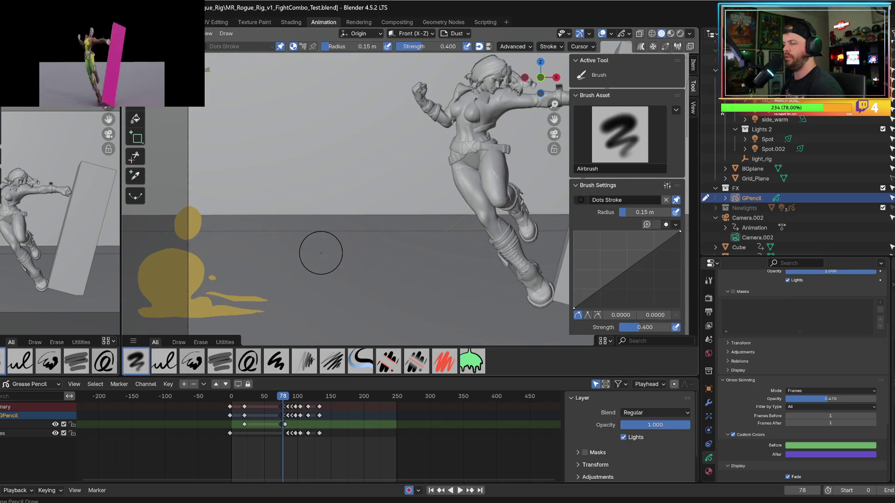
mouse_move(270, 394)
left_mouse_down()
mouse_move(289, 397)
mouse_move(280, 396)
left_mouse_up()
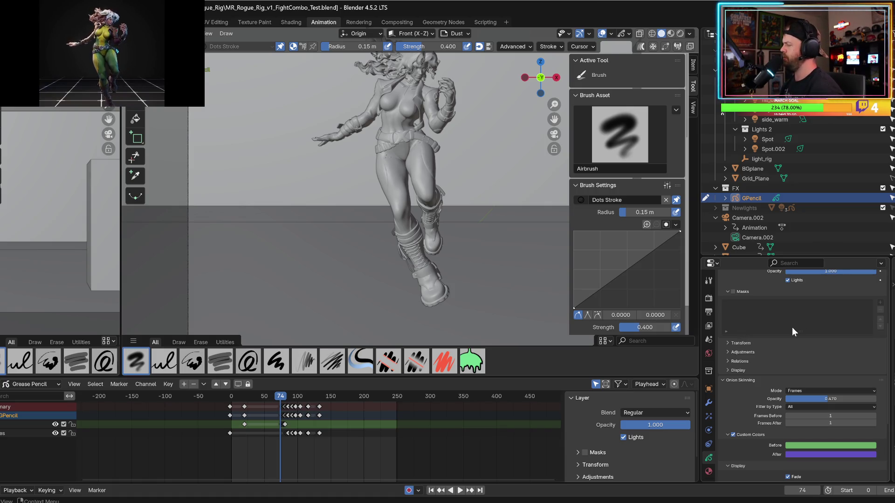
left_click(711, 471)
left_click(710, 458)
scroll(755, 367, "up", 3)
scroll(754, 367, "up", 3)
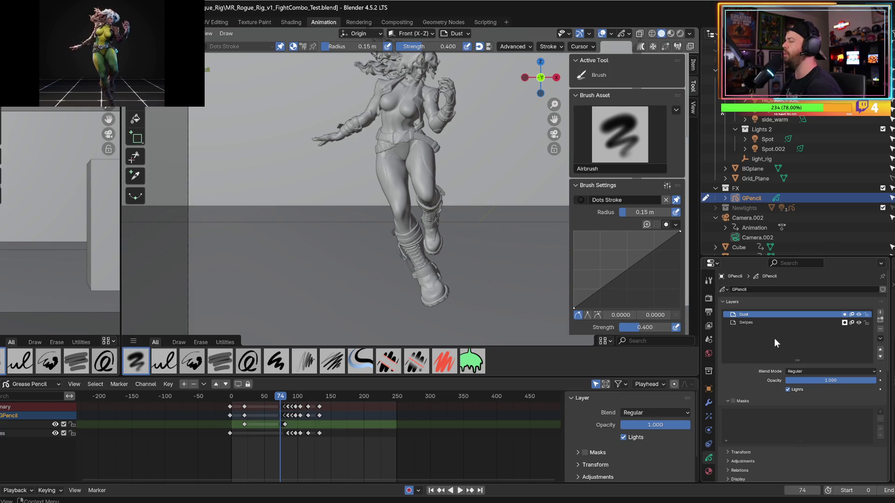
left_click(750, 322)
- Play the animation from frame 67 and settle on frame 76, comparing neighbouring frames
left_click(276, 401)
key("space")
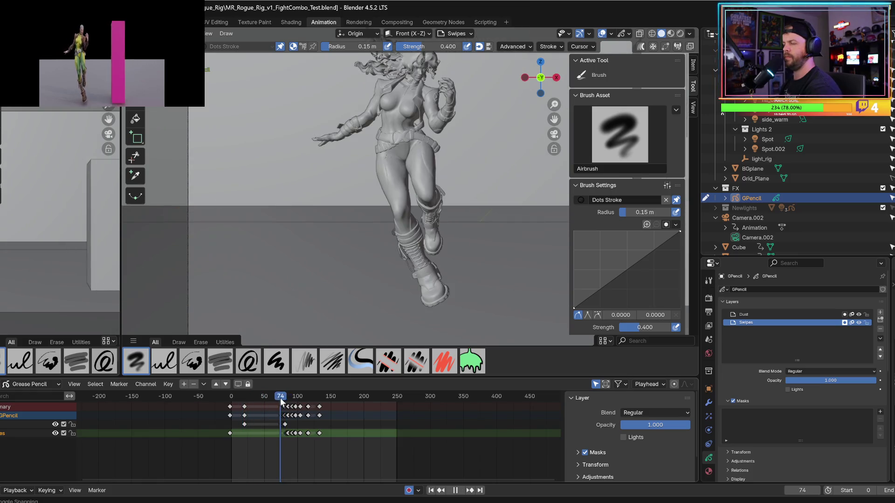
key("space")
key("Right")
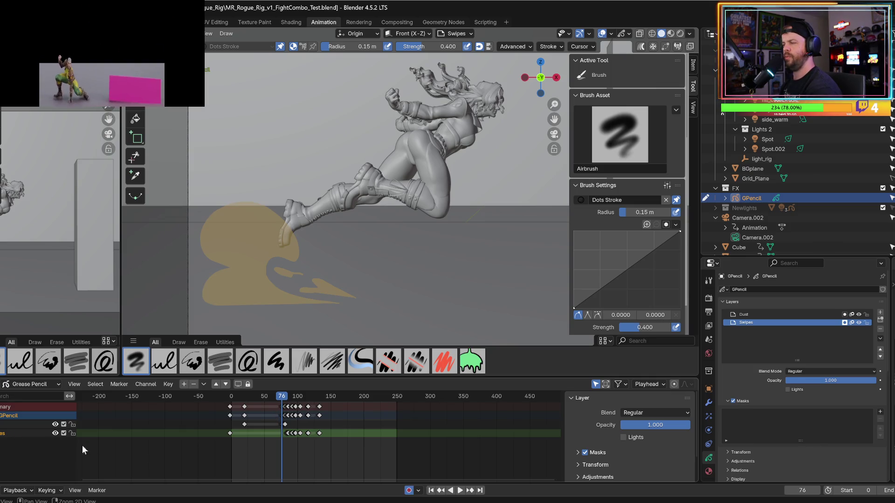
key("Left")
key("Right")
key("Left")
key("Right")
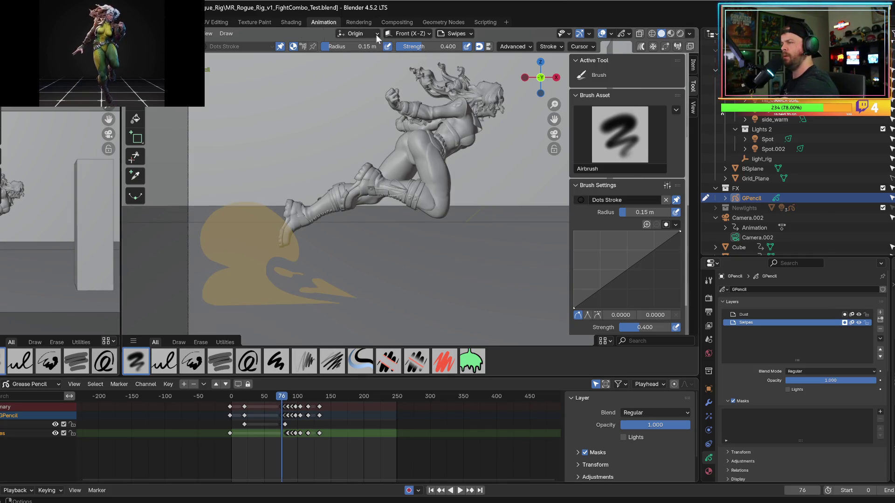
- Try an airbrush stroke over the leg, undo it, and open the brush asset options
right_click(296, 124)
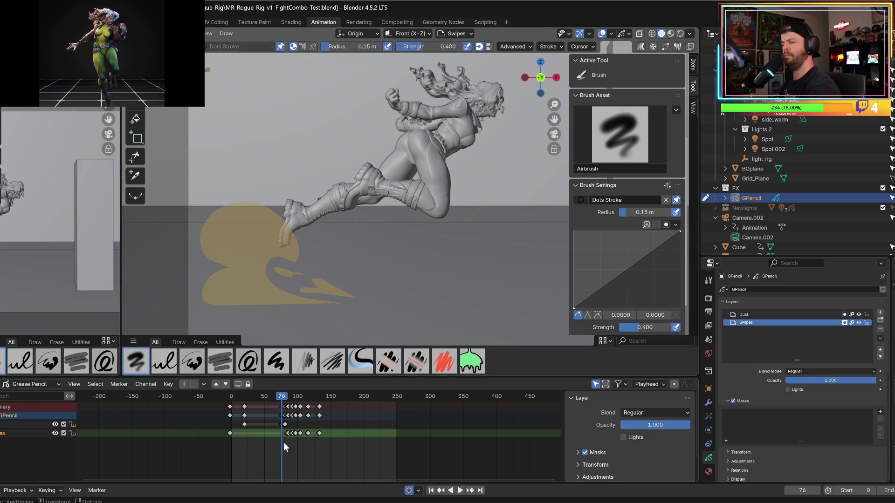
left_click_drag(312, 188, 324, 200)
key("ctrl+z")
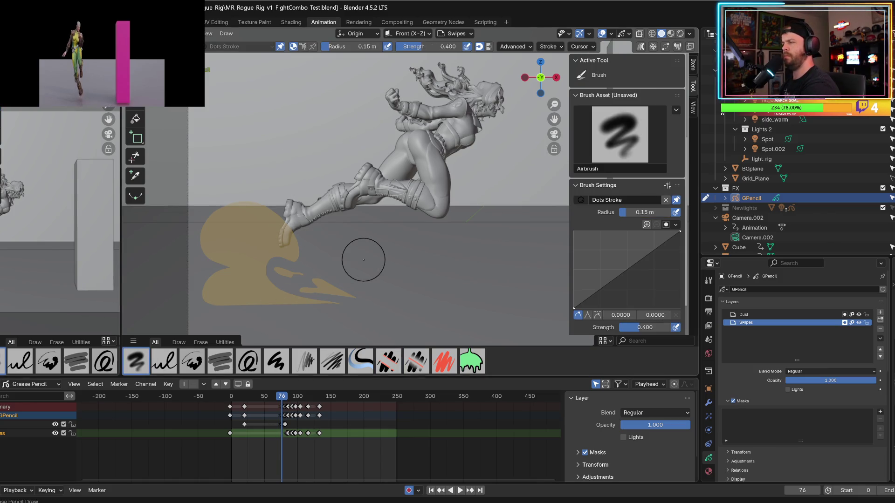
left_click(675, 110)
- Select the Pen brush and set its radius to 0.01 m
left_click(620, 135)
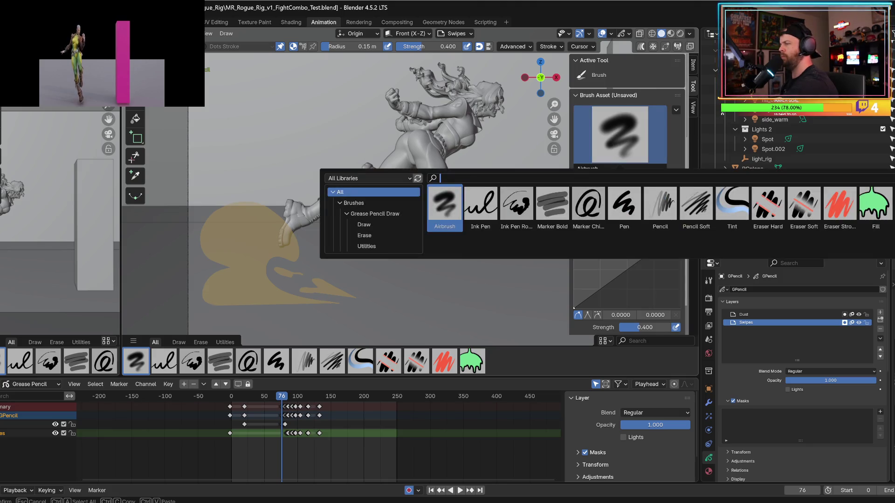
left_click(624, 204)
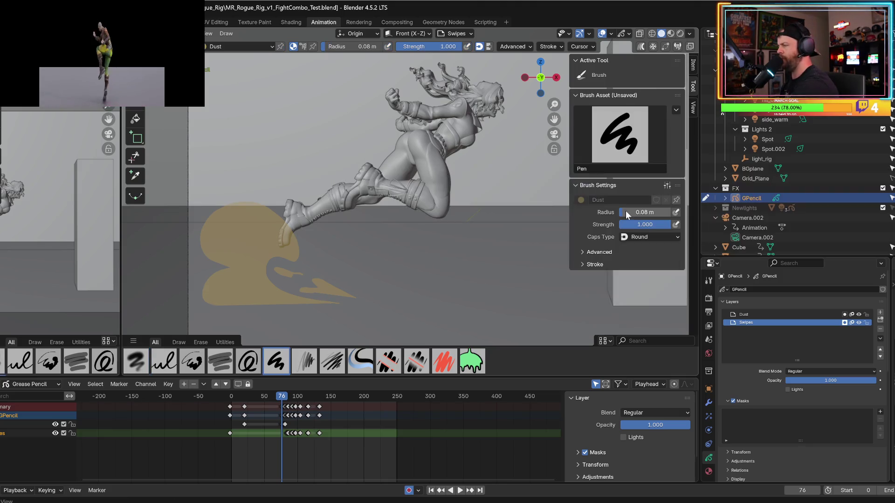
left_click_drag(308, 91, 305, 247)
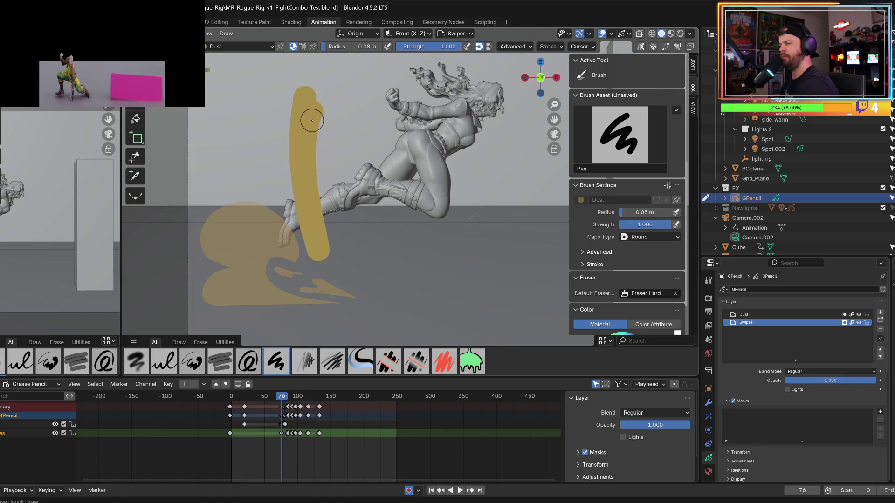
key("ctrl+z")
left_click(335, 46)
type("0.01")
key("Return")
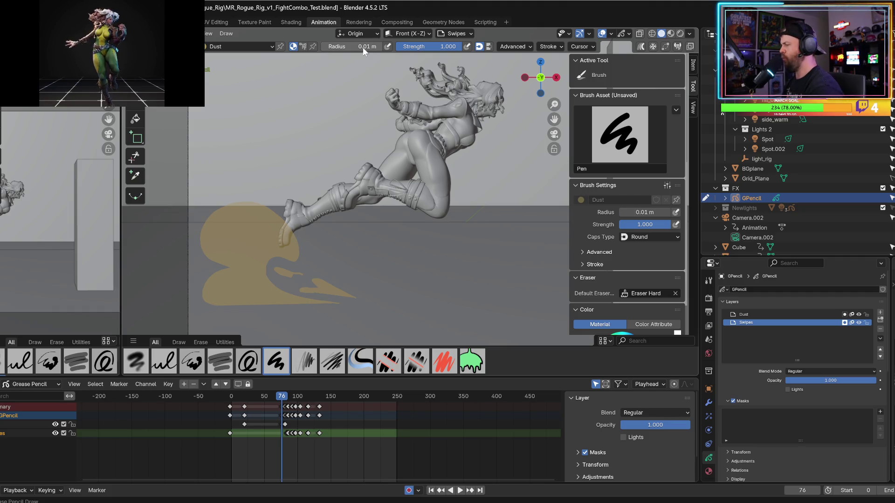
- Switch drawing to the White material and turn off its fill
left_click(708, 471)
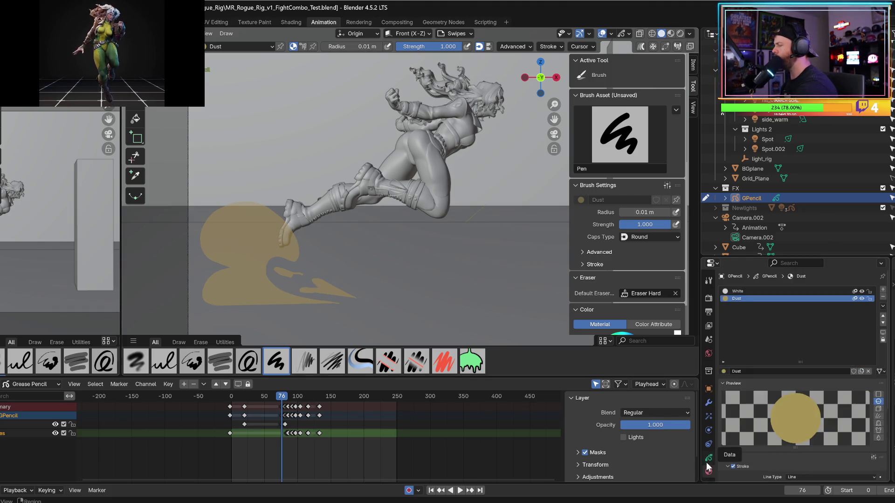
left_click(737, 293)
mouse_move(332, 100)
left_mouse_down()
mouse_move(321, 194)
mouse_move(331, 235)
left_mouse_up()
key("ctrl+z")
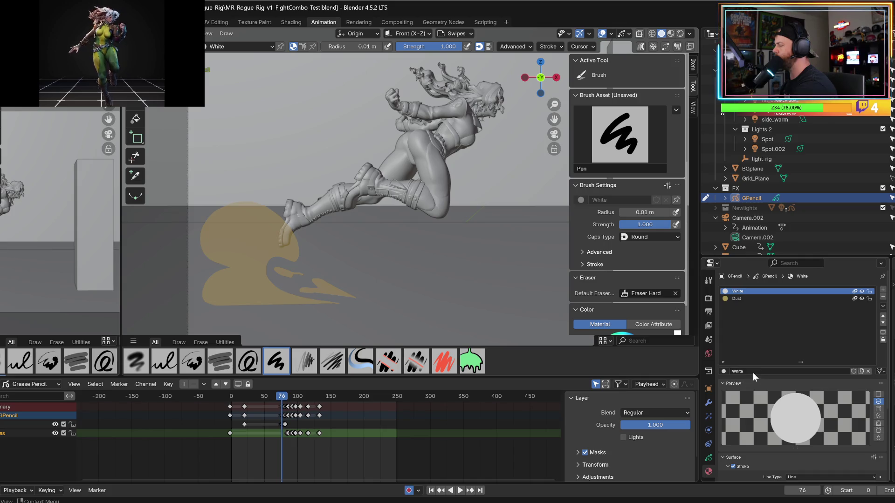
left_click_drag(760, 256, 760, 113)
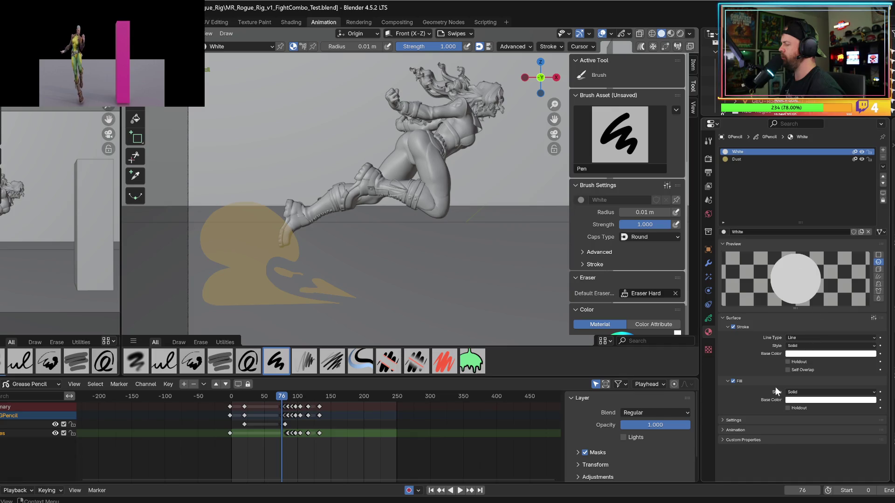
left_click(734, 379)
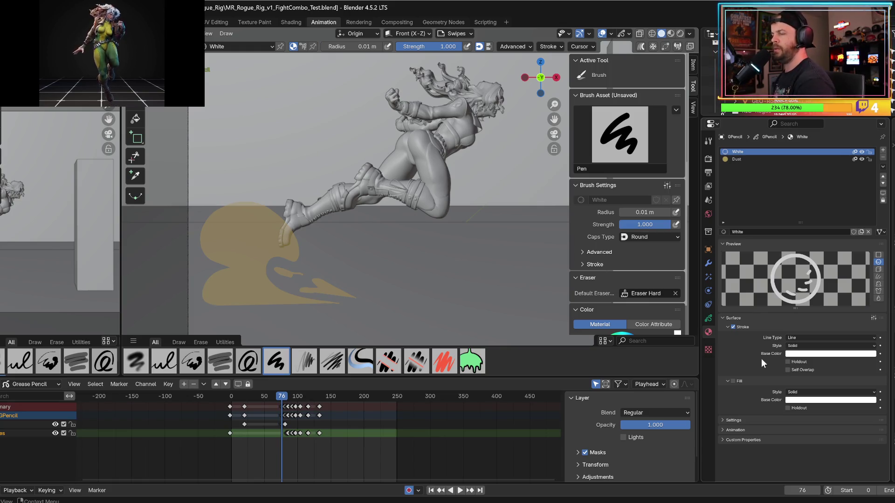
left_click_drag(275, 400, 281, 396)
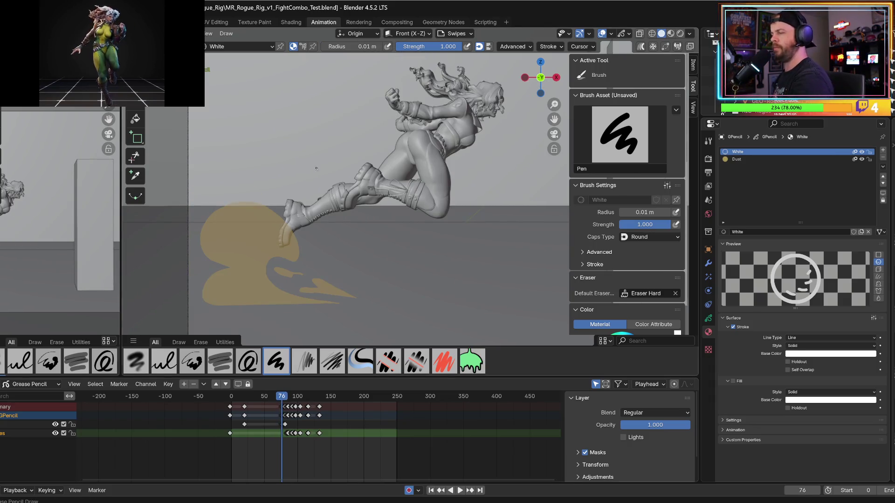
left_click_drag(320, 111, 316, 152)
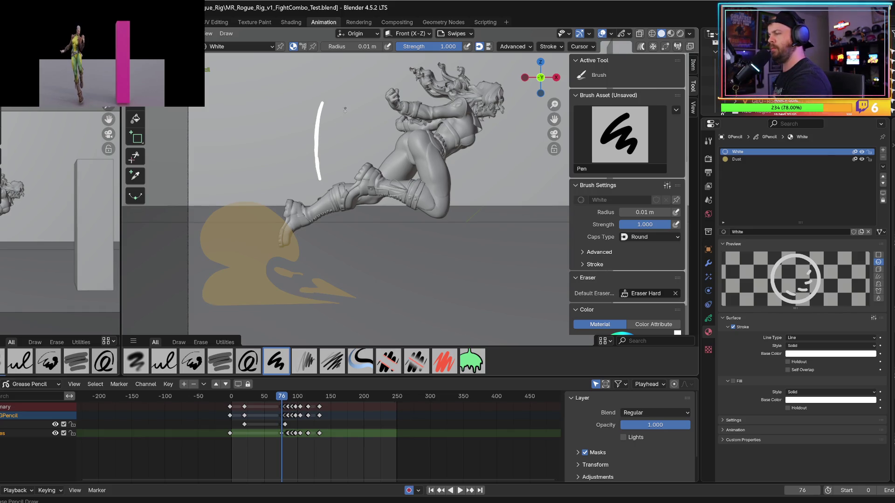
left_click_drag(347, 102, 345, 281)
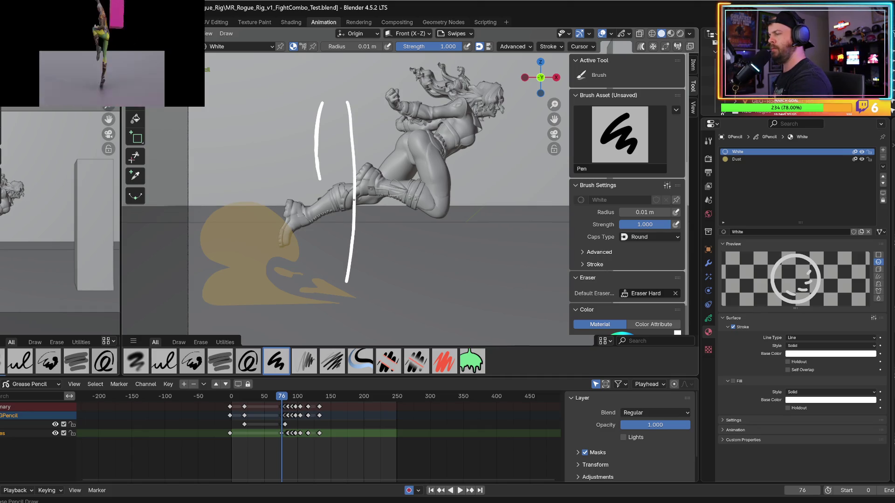
left_click_drag(324, 198, 336, 274)
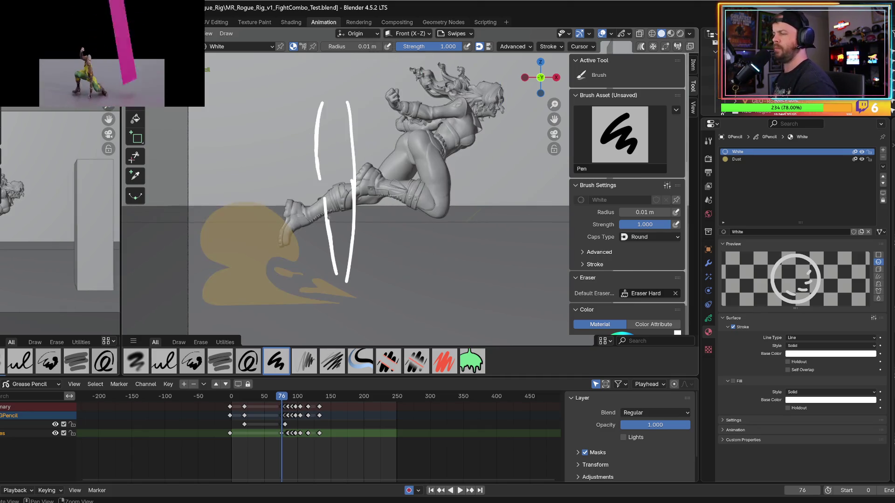
key("ctrl+z")
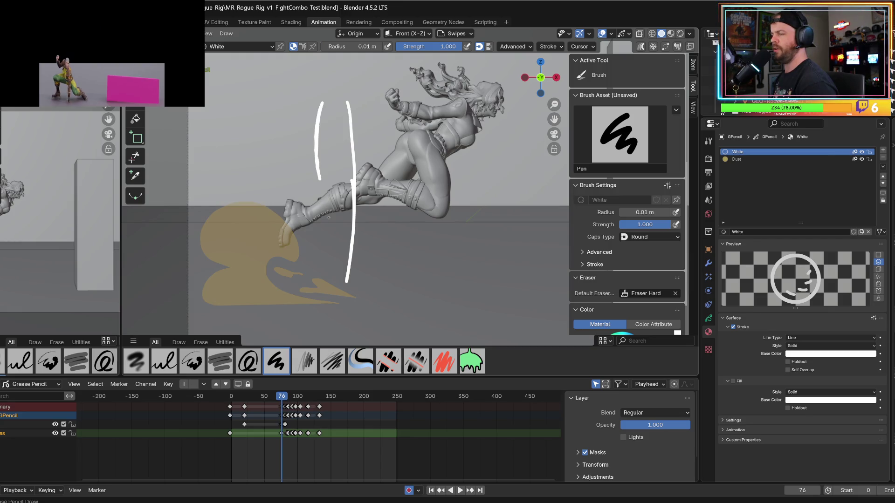
key("ctrl+z")
key("ctrl+z")
key("ctrl+z")
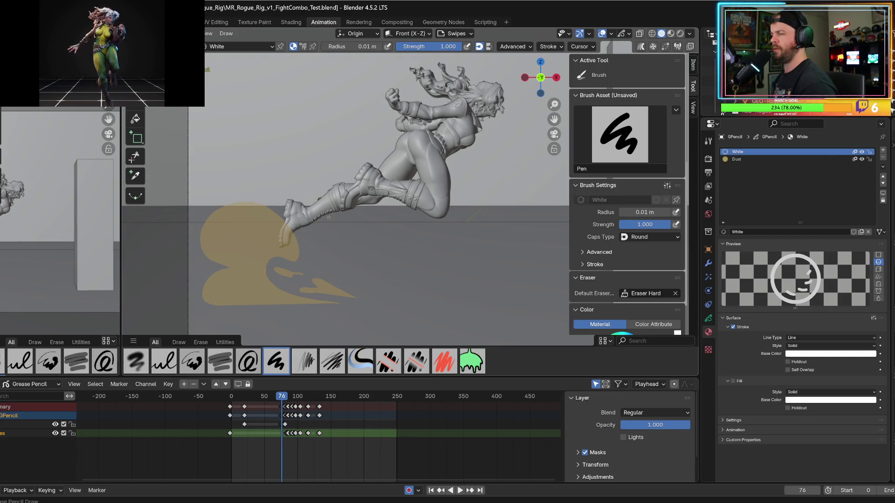
key("ctrl+z")
key("ctrl+shift+z")
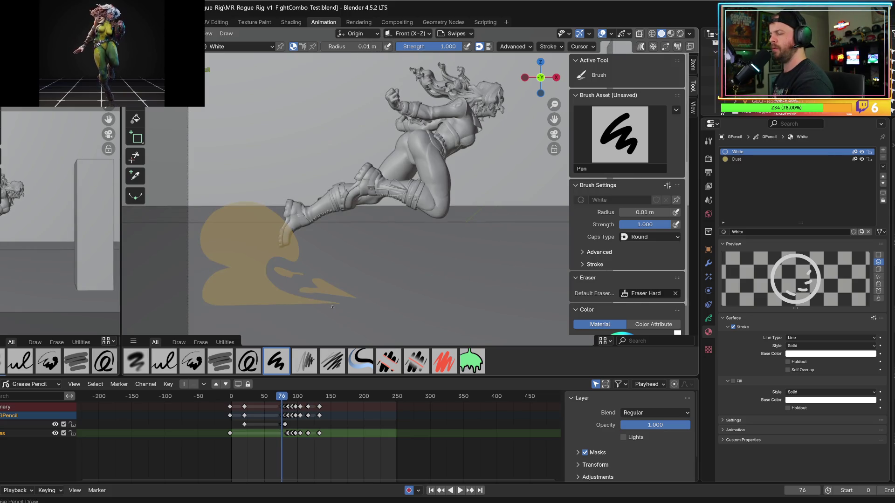
mouse_move(312, 298)
left_mouse_down()
mouse_move(265, 278)
mouse_move(329, 310)
mouse_move(261, 291)
mouse_move(301, 308)
left_mouse_up()
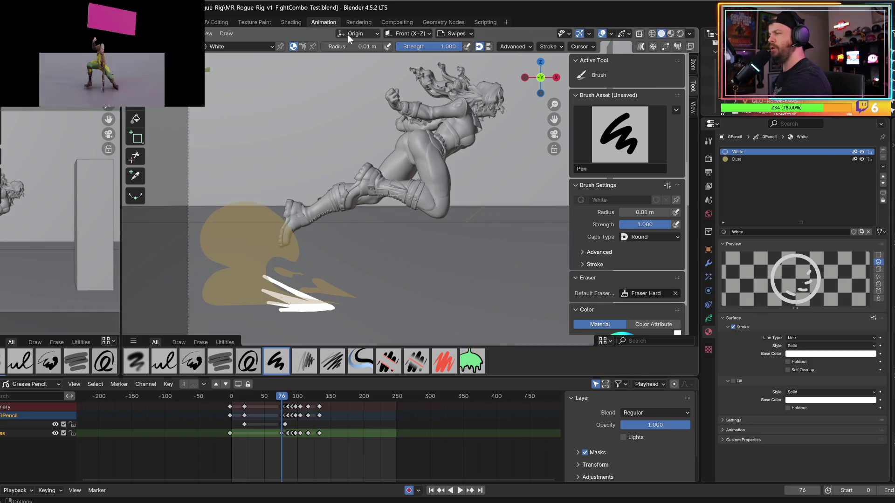
- Change the Pen brush size by dragging its radius value
mouse_move(359, 47)
left_mouse_down()
mouse_move(305, 45)
mouse_move(356, 51)
left_mouse_up()
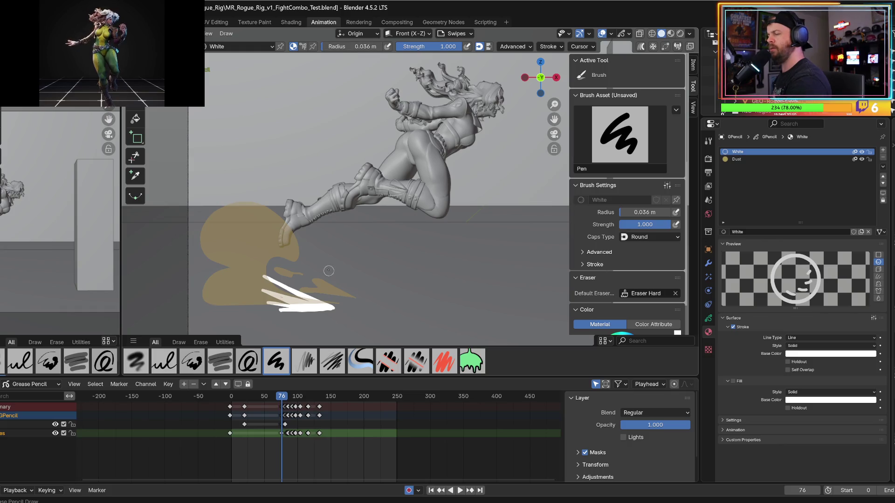
- Undo the thick white stroke and set the Pen radius back to 0.01 m
left_click_drag(326, 263, 355, 296)
key("ctrl+z")
left_click(350, 46)
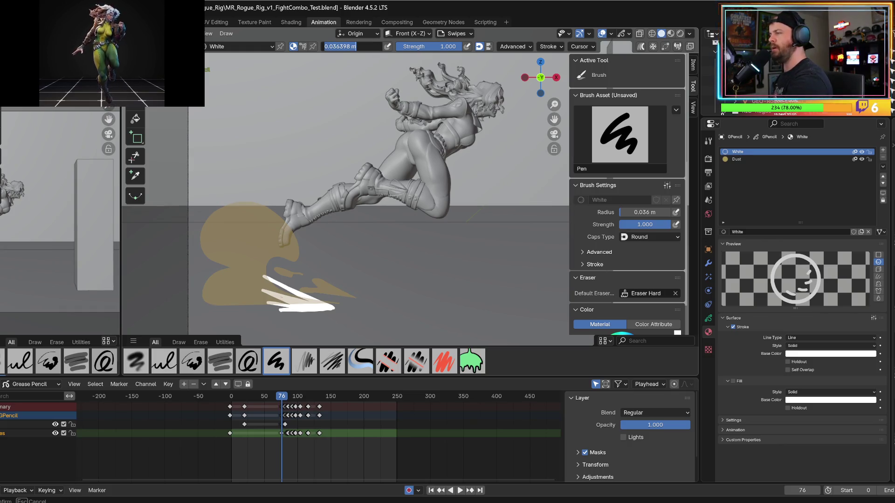
type("0.01")
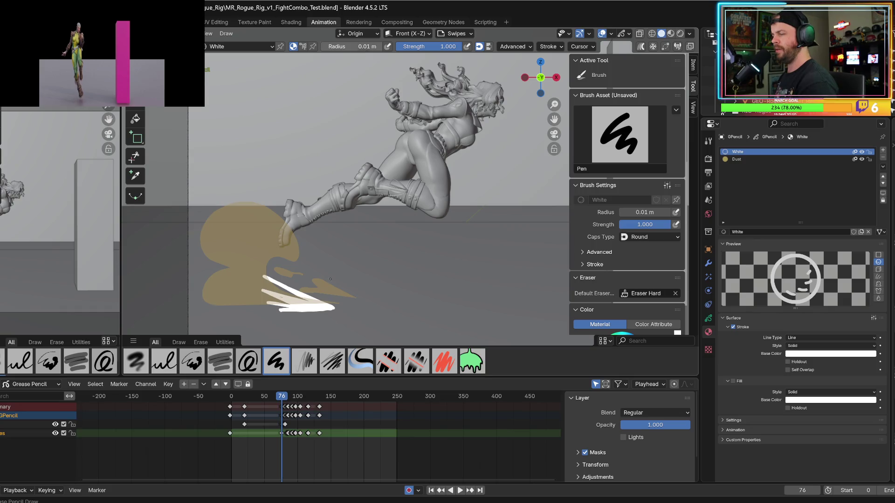
key("Return")
- Draw a thin diagonal speed line right of the impact, previewing and redrawing it
left_click_drag(323, 263, 344, 283)
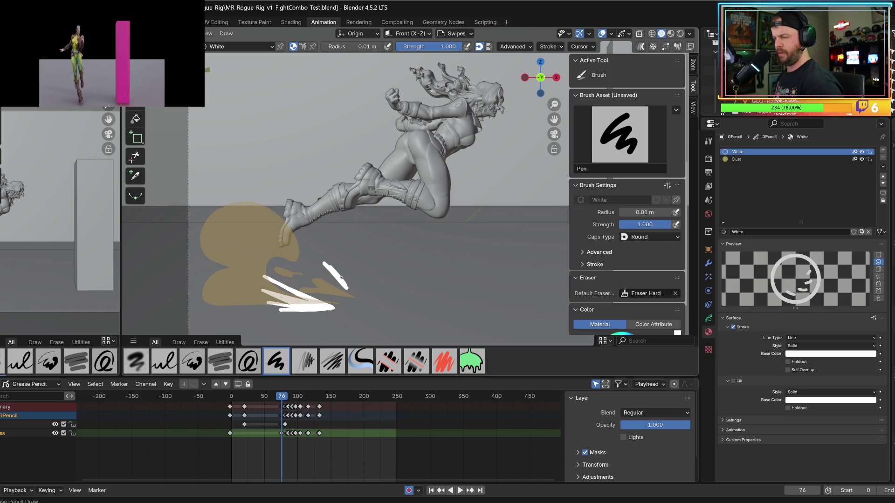
key("ctrl+z")
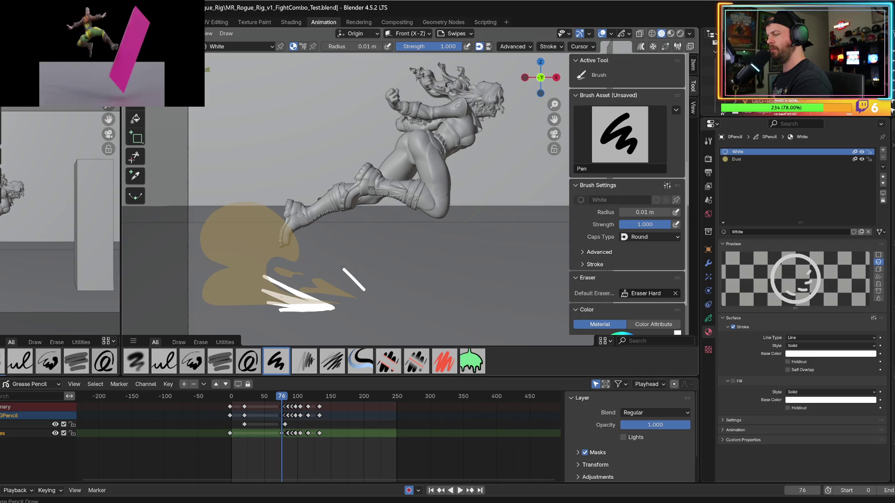
left_click_drag(329, 254, 359, 289)
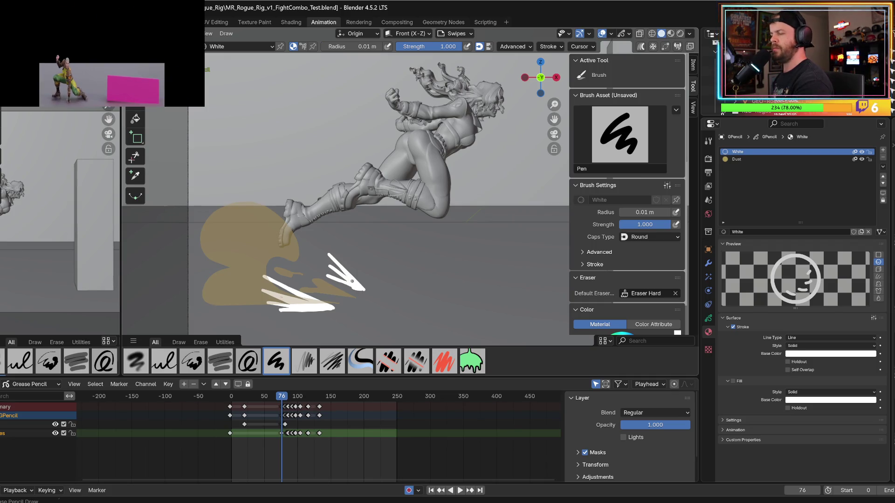
key("space")
key("Escape")
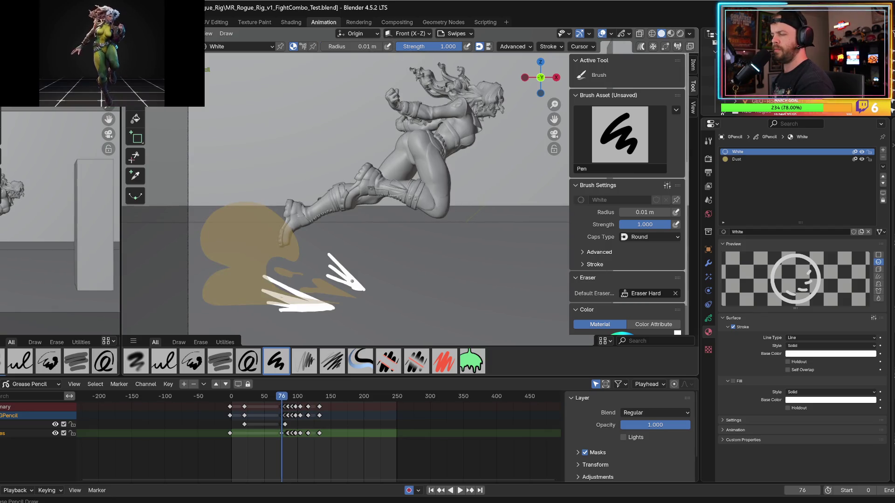
key("ctrl+z")
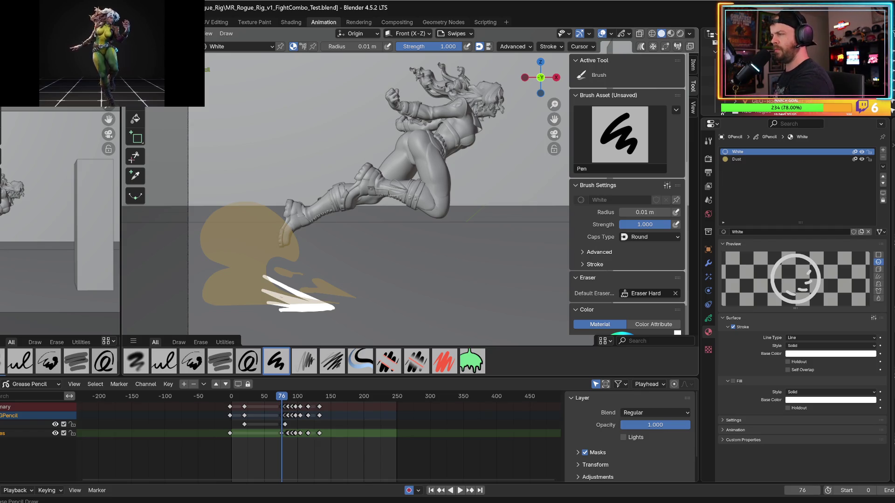
mouse_move(362, 291)
left_mouse_down()
mouse_move(318, 260)
mouse_move(358, 290)
left_mouse_up()
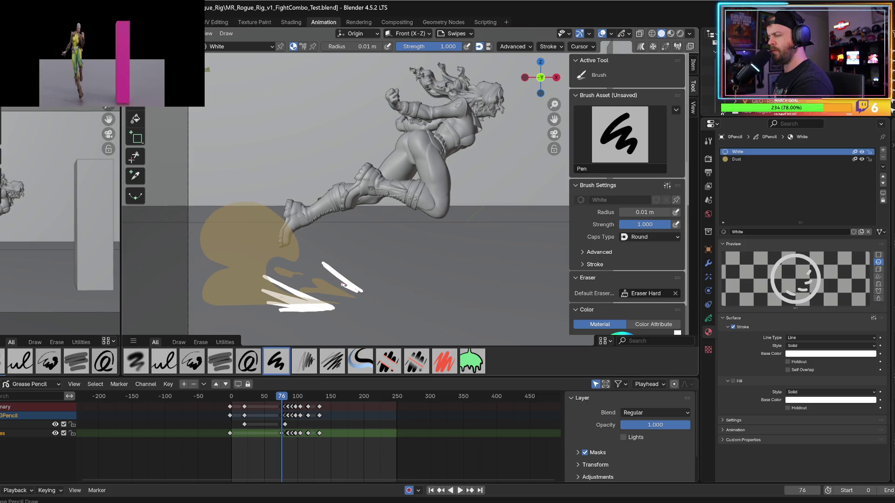
- Go to frame 77 and undo its white strokes, checking with playback
key("Right")
key("Right")
key("Right")
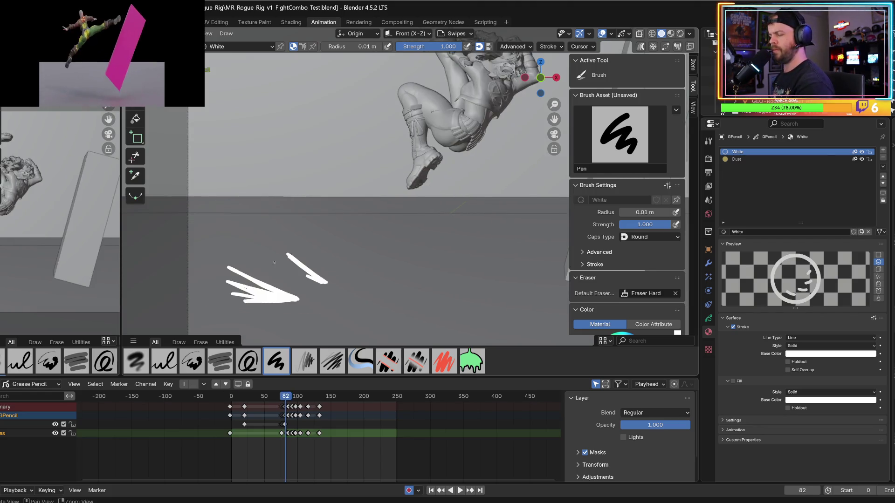
key("Left")
key("Left")
key("Left")
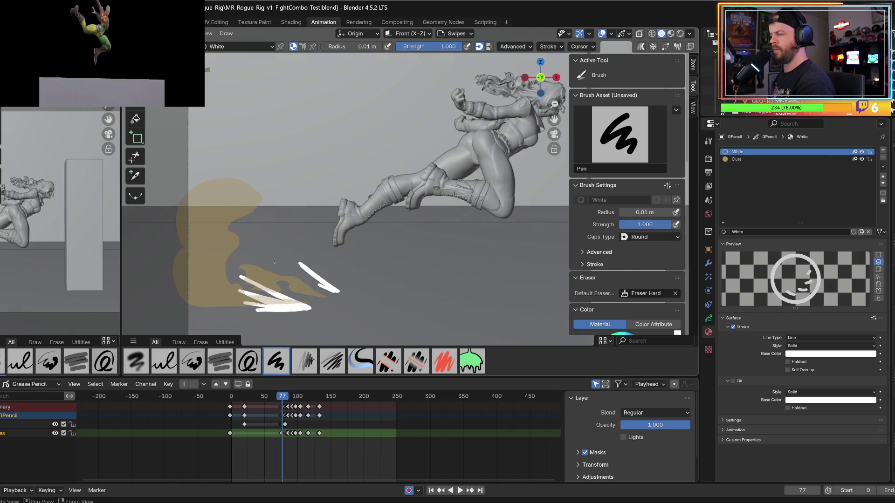
key("ctrl+z")
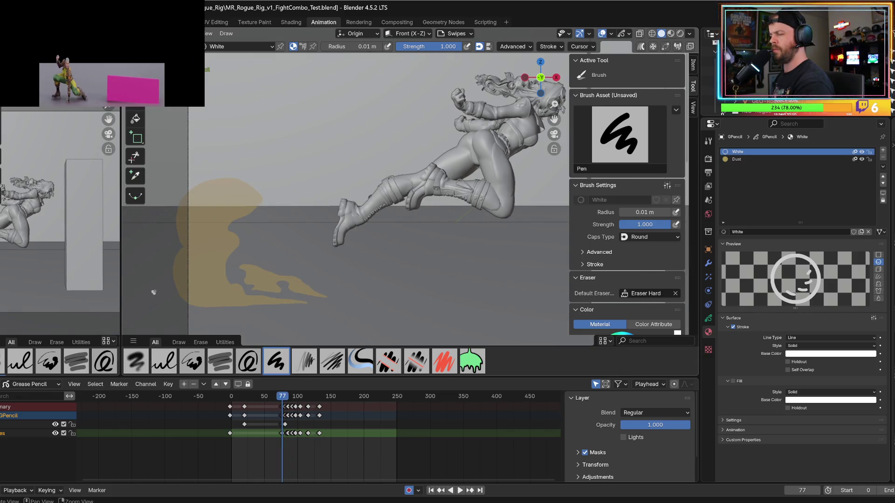
key("space")
key("Escape")
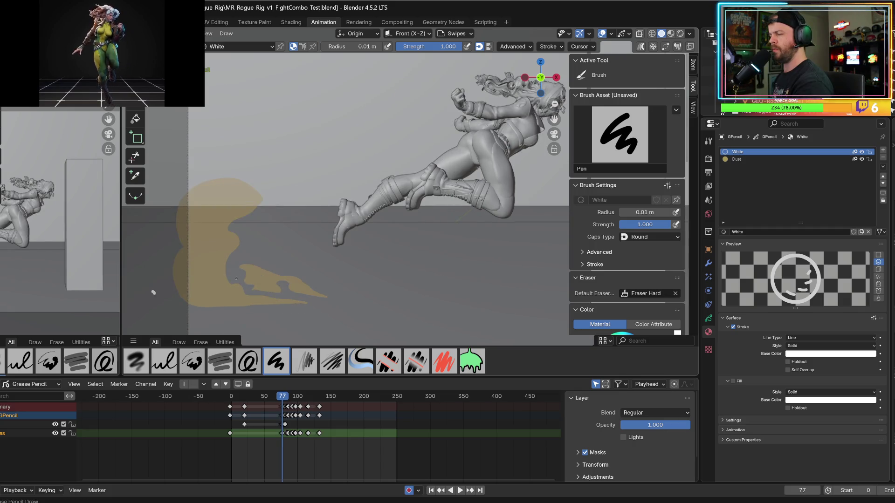
key("ctrl+z")
- Set the Pen radius to 0.005 m
left_click(361, 47)
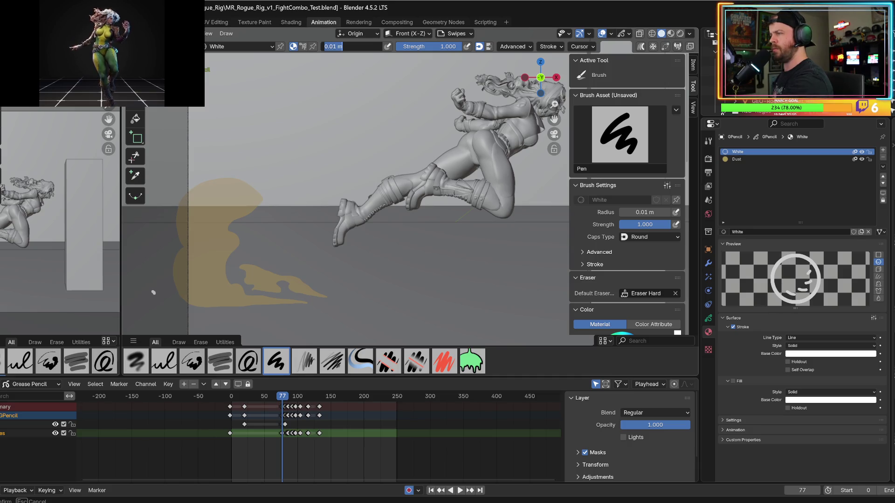
key("BackSpace")
type("5")
key("Return")
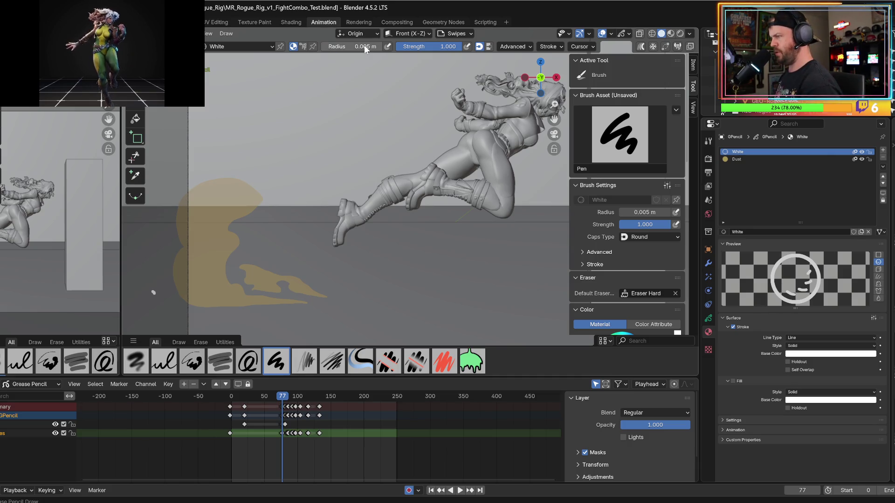
- Draw a thin diagonal speed line above the dust on frame 77, then preview it
key("ctrl+z")
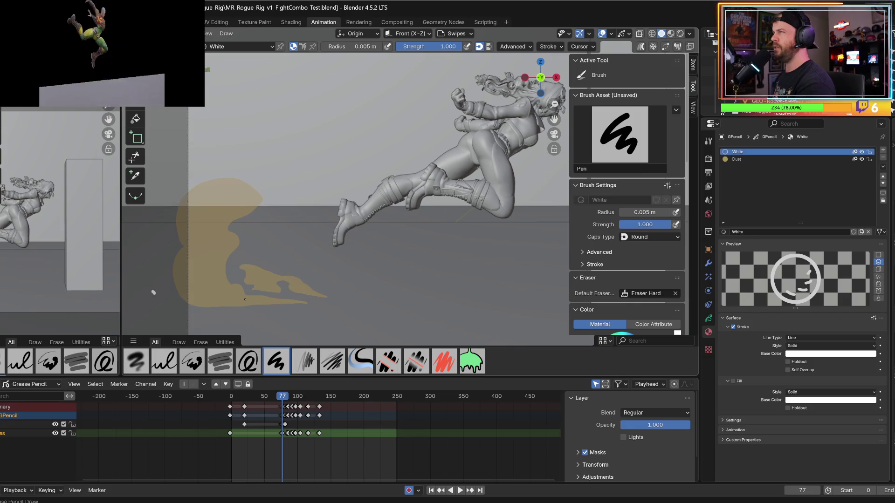
key("space")
key("Escape")
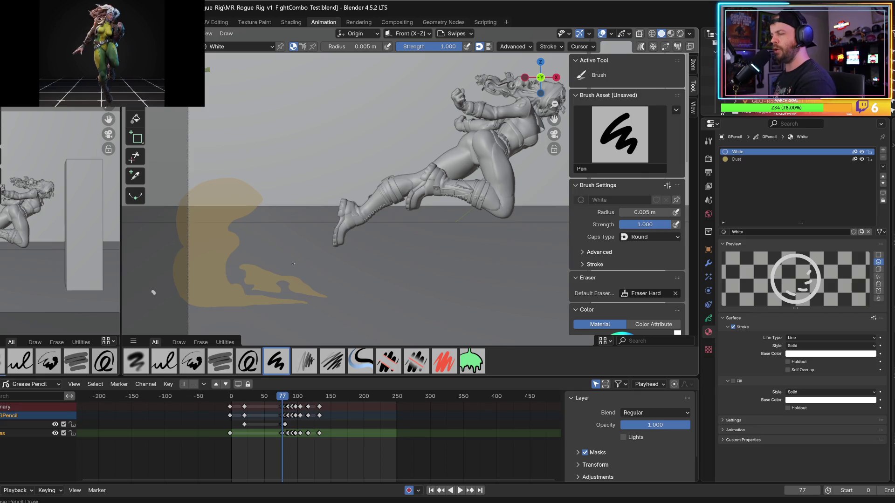
left_click_drag(284, 260, 311, 280)
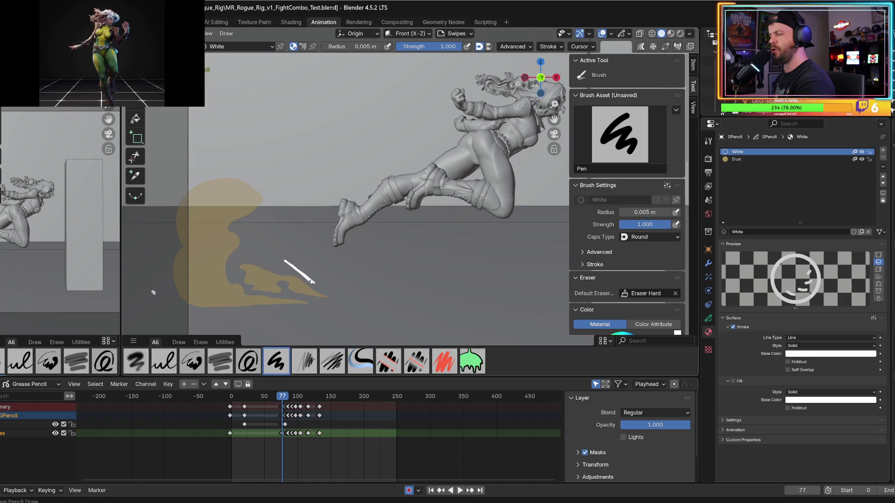
key("space")
key("Escape")
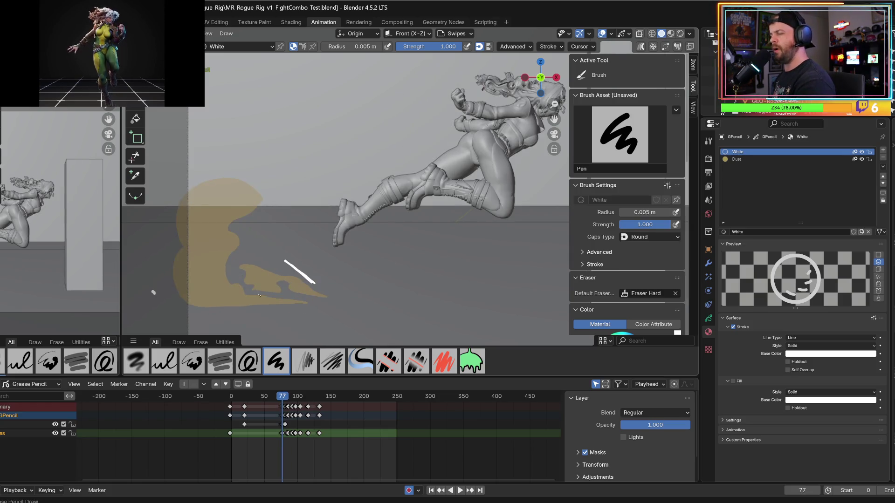
- Draw a lower-left speed line on frame 77, redrawing it several times before previewing
mouse_move(268, 301)
left_mouse_down()
mouse_move(239, 277)
mouse_move(268, 300)
left_mouse_up()
key("ctrl+z")
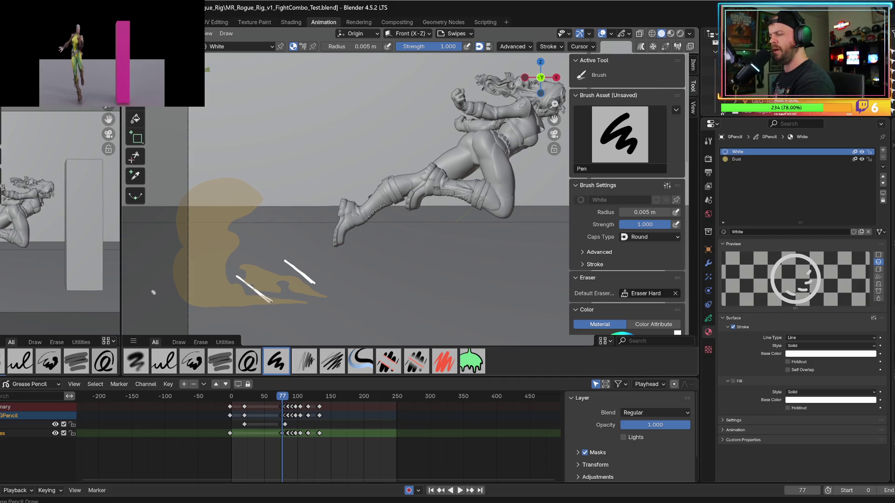
mouse_move(248, 304)
left_mouse_down()
mouse_move(216, 280)
mouse_move(249, 304)
left_mouse_up()
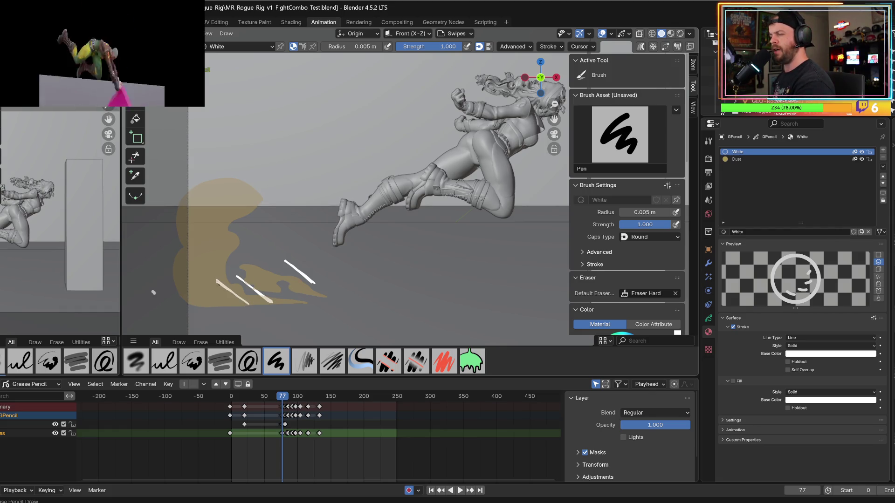
key("ctrl+z")
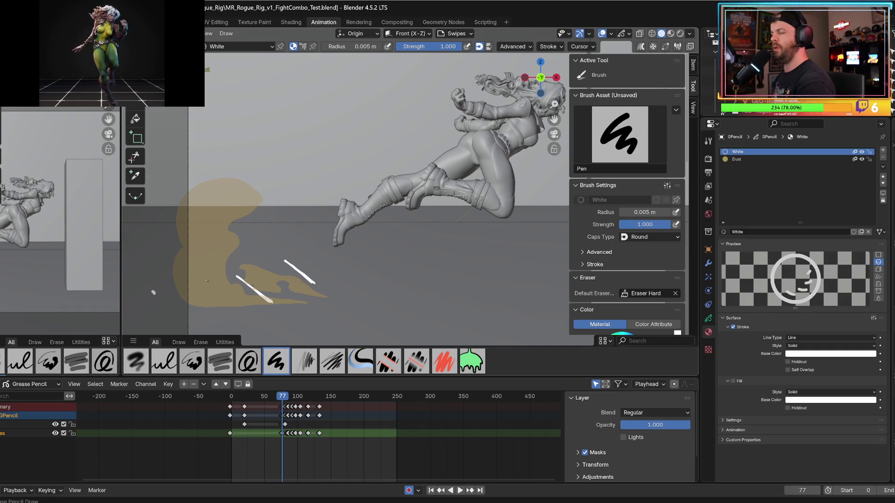
left_click_drag(210, 276, 242, 296)
key("ctrl+z")
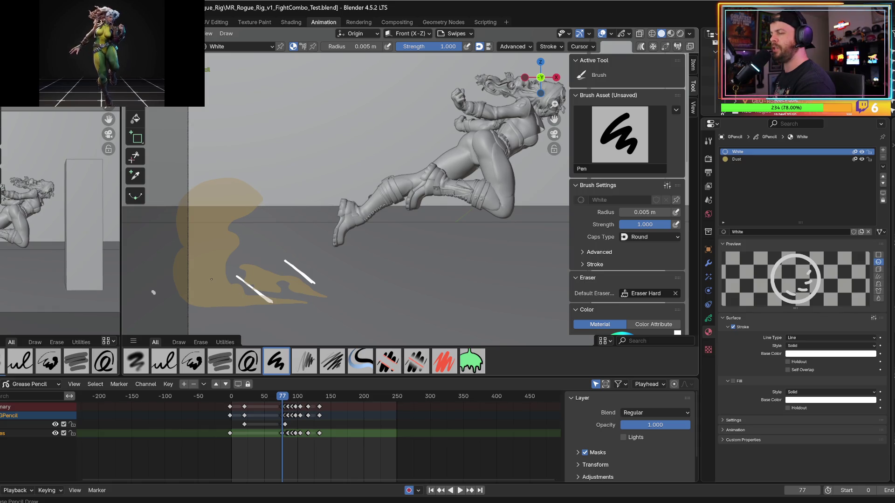
left_click_drag(211, 279, 245, 299)
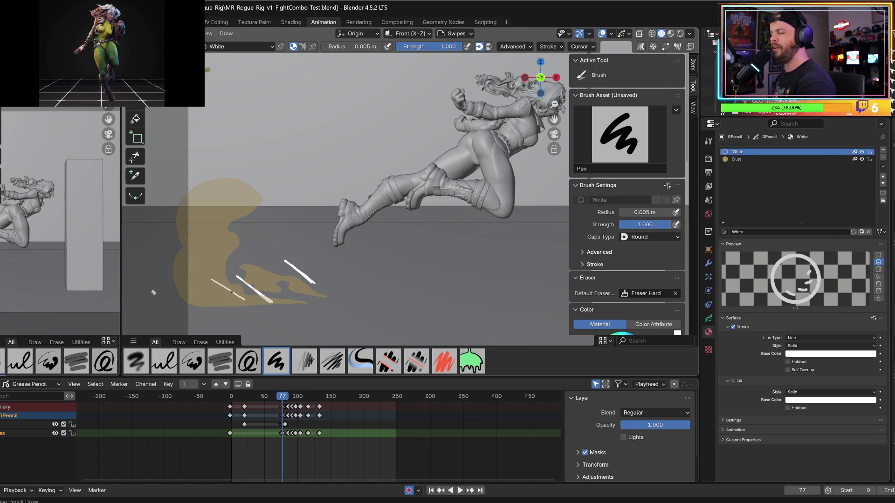
key("space")
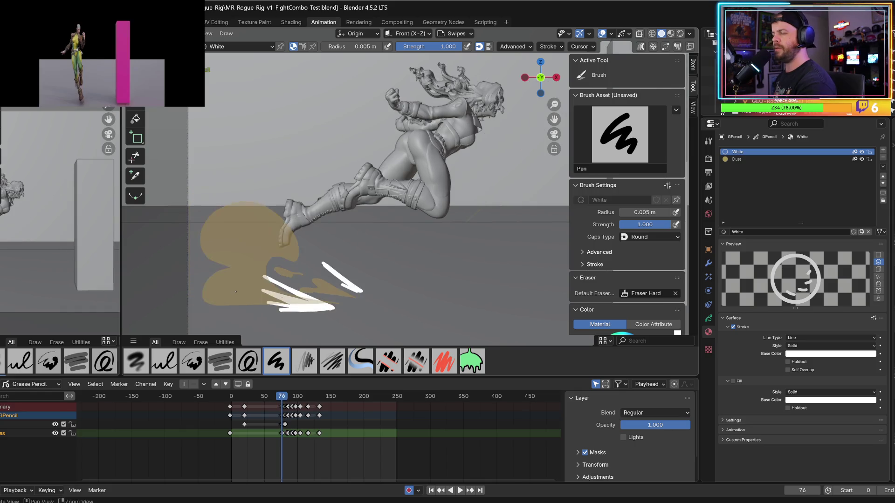
- Remove frame 77's lower-left and upper diagonal lines and draw one short lower-left streak
key("Escape")
key("space")
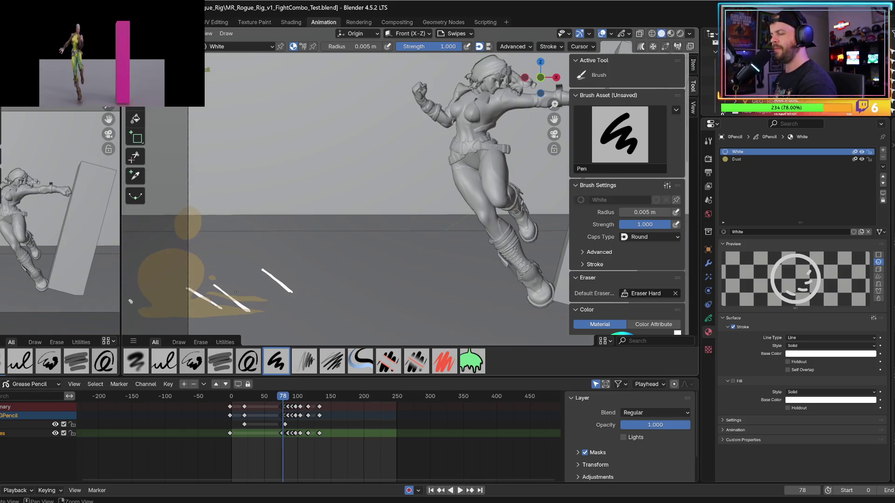
key("Escape")
key("ctrl+z")
key("ctrl+z")
key("ctrl+z")
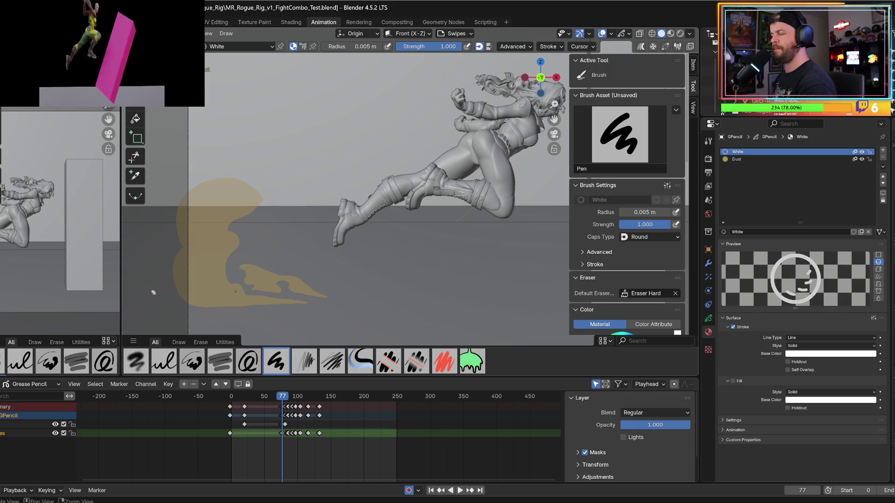
key("space")
key("Escape")
left_click_drag(246, 299, 214, 283)
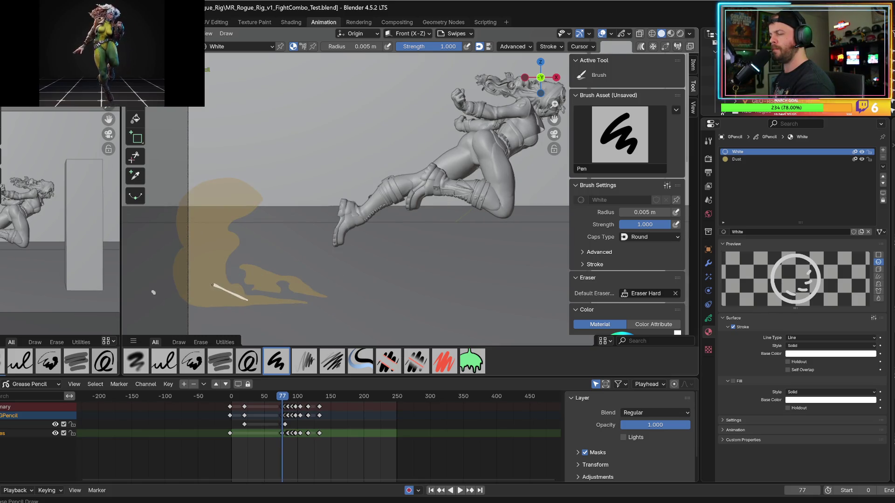
- Redraw shorter lower speed lines on frame 77, checking neighbouring frames
key("ctrl+z")
mouse_move(214, 285)
left_mouse_down()
mouse_move(234, 296)
mouse_move(232, 305)
mouse_move(215, 299)
mouse_move(250, 310)
mouse_move(215, 300)
left_mouse_up()
key("Left")
key("Right")
key("ctrl+z")
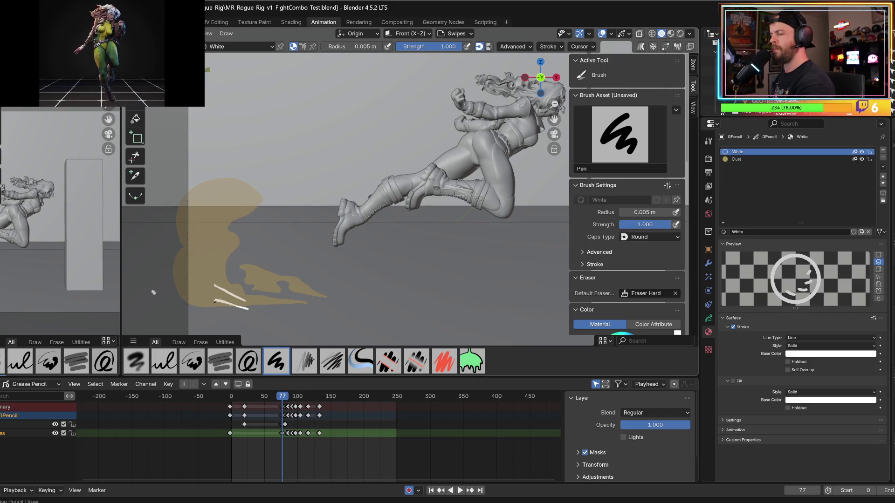
key("ctrl+z")
left_click_drag(214, 303, 241, 311)
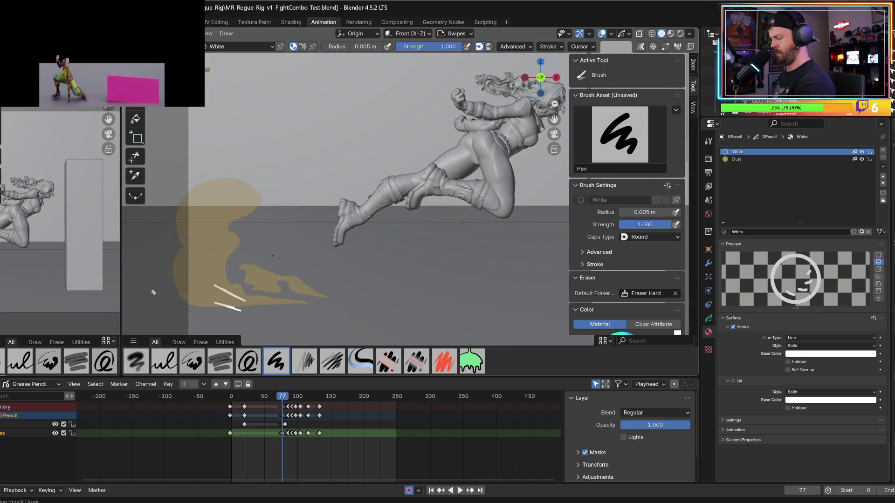
- Add a speed line above the dust cloud and play back the animation from frame 75
mouse_move(271, 255)
left_mouse_down()
mouse_move(302, 274)
mouse_move(291, 275)
left_mouse_up()
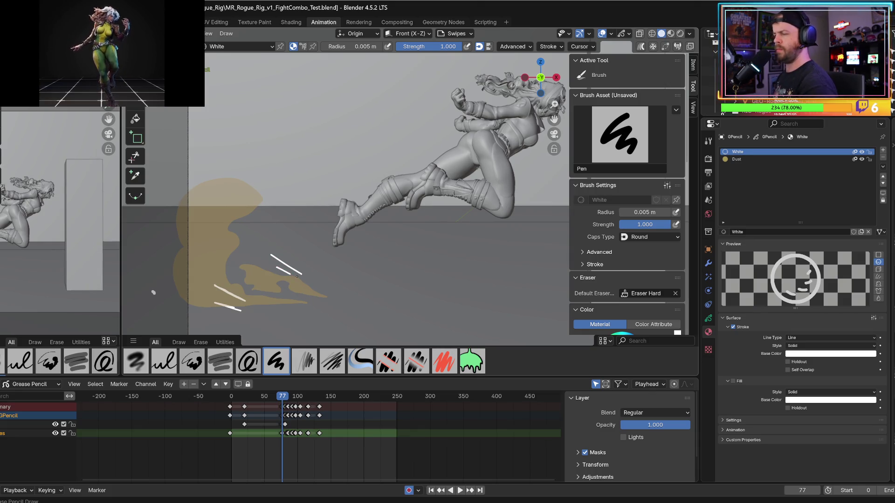
key("Right")
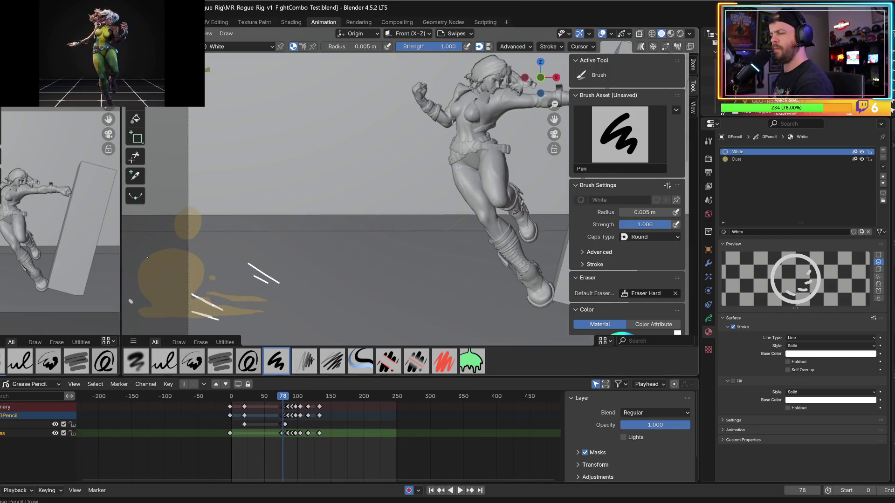
key("space")
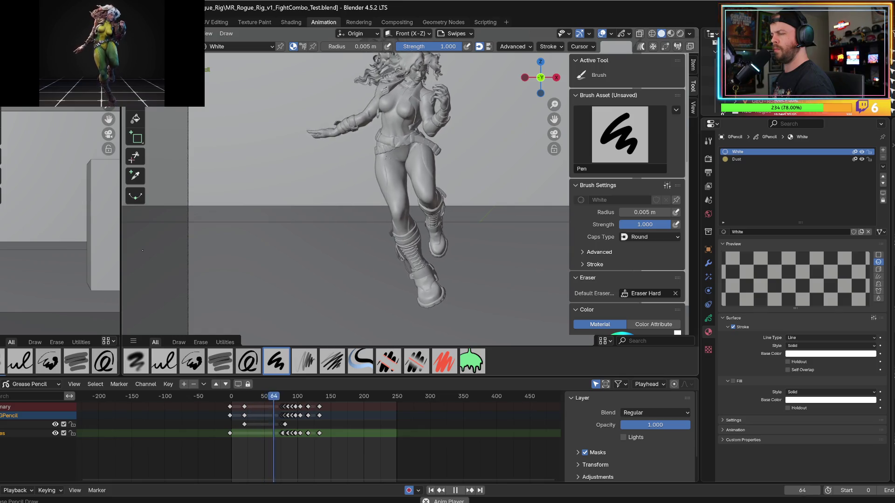
left_click(279, 396)
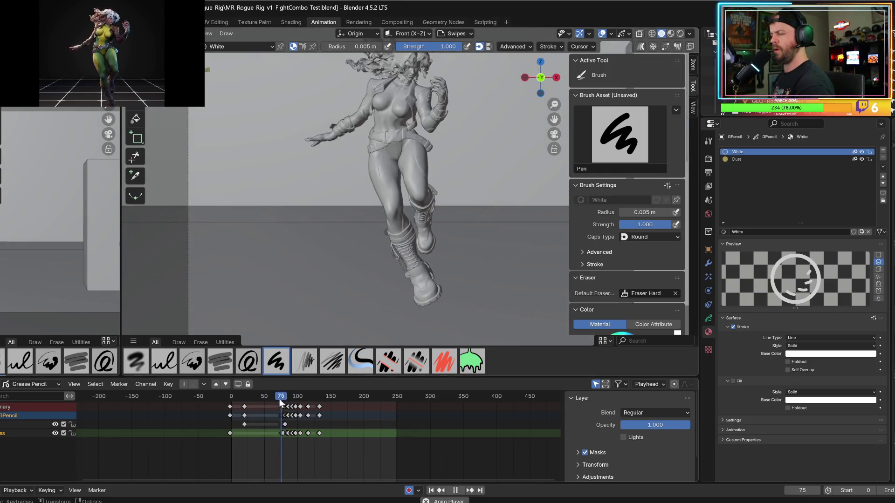
key("space")
left_click_drag(277, 401, 283, 397)
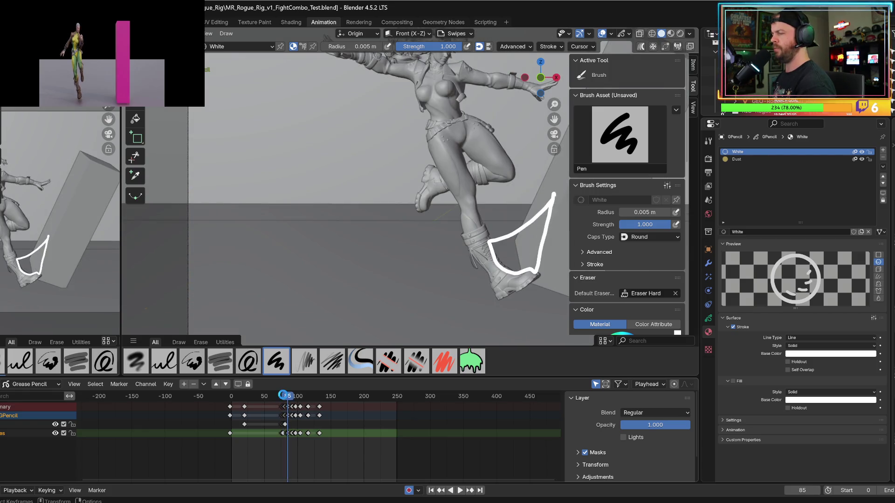
key("ctrl+s")
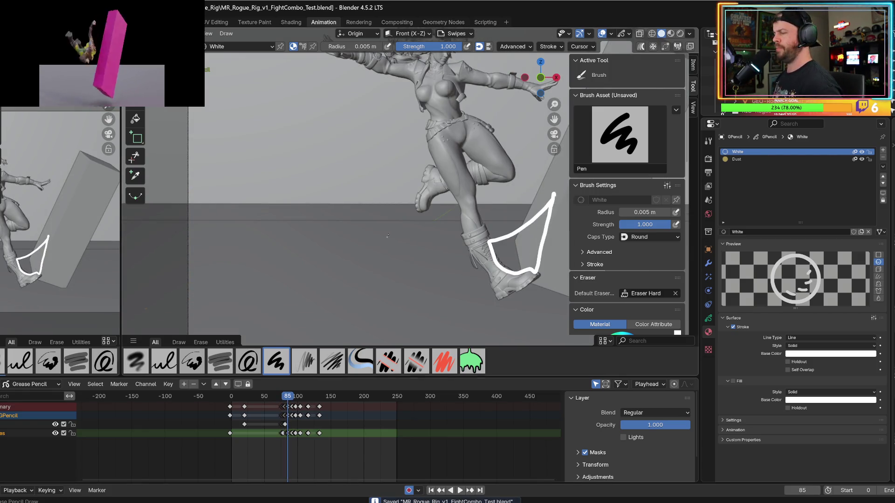
scroll(395, 223, "down", 1)
key("shift+space")
key("Escape")
key("shift+space")
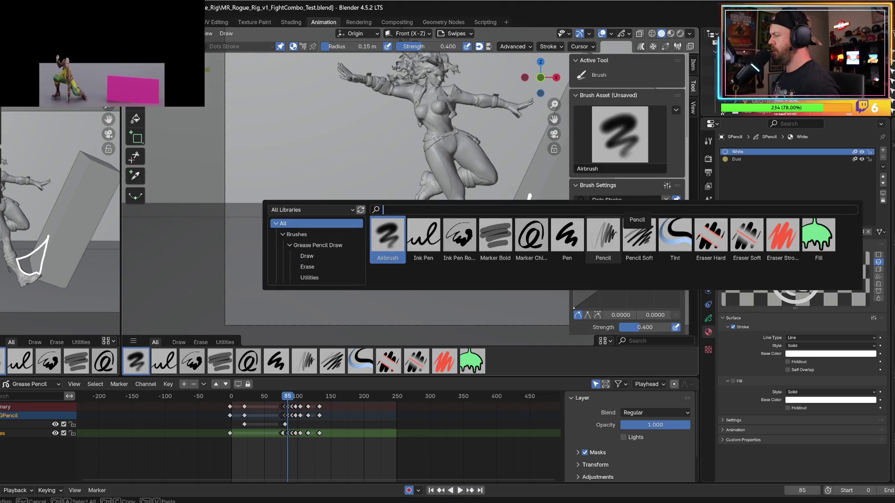
left_click(611, 250)
key("shift+space")
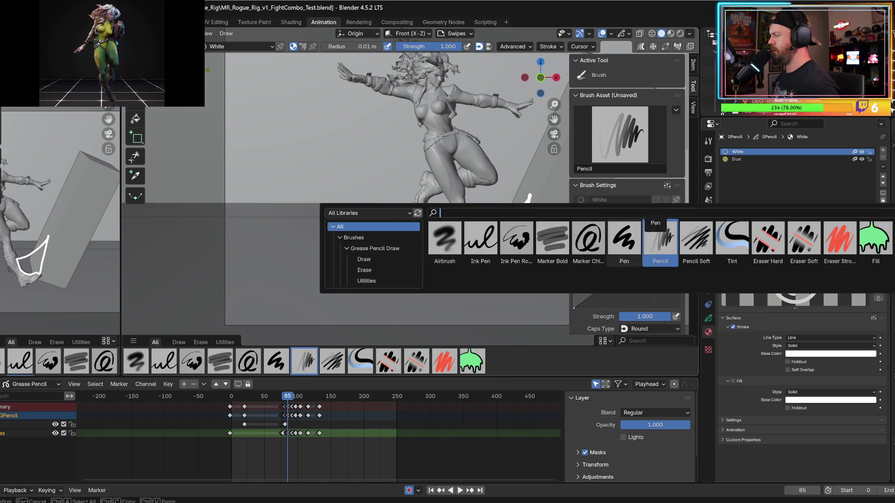
left_click(624, 242)
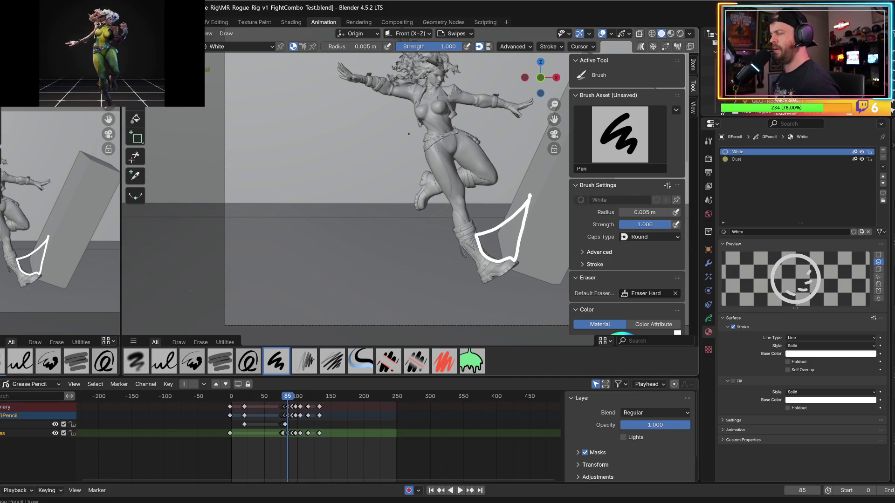
middle_click_drag(347, 245, 334, 267)
left_click(554, 148)
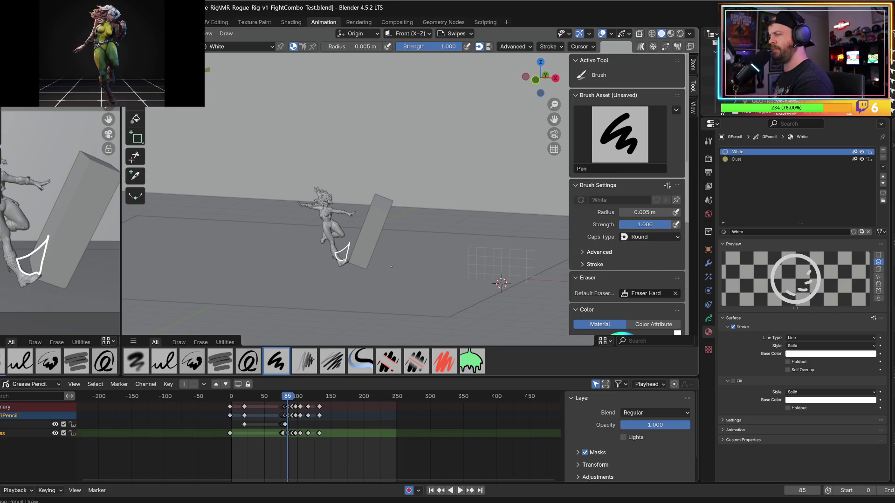
left_click(553, 134)
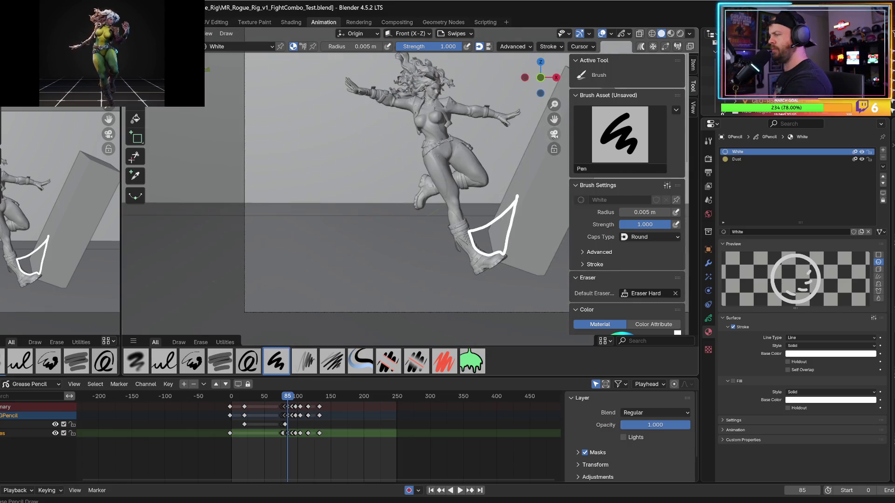
scroll(199, 232, "down", 2)
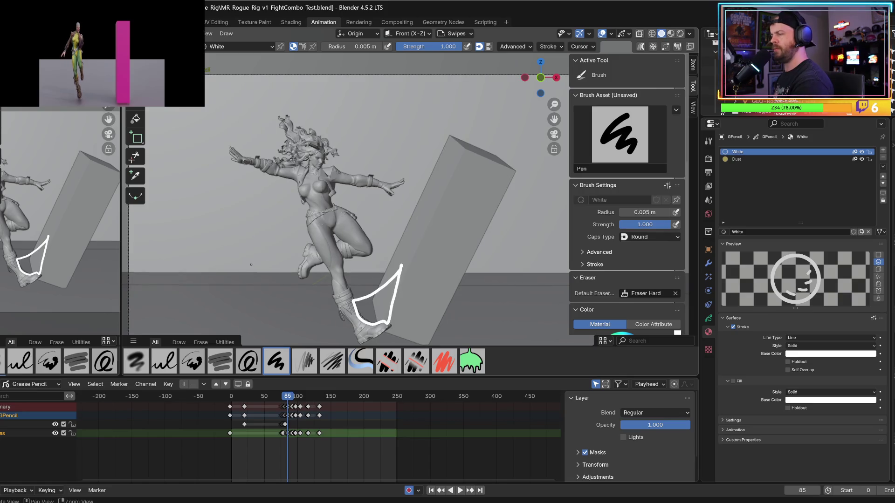
middle_click_drag(200, 231, 144, 189, "shift")
key("Left")
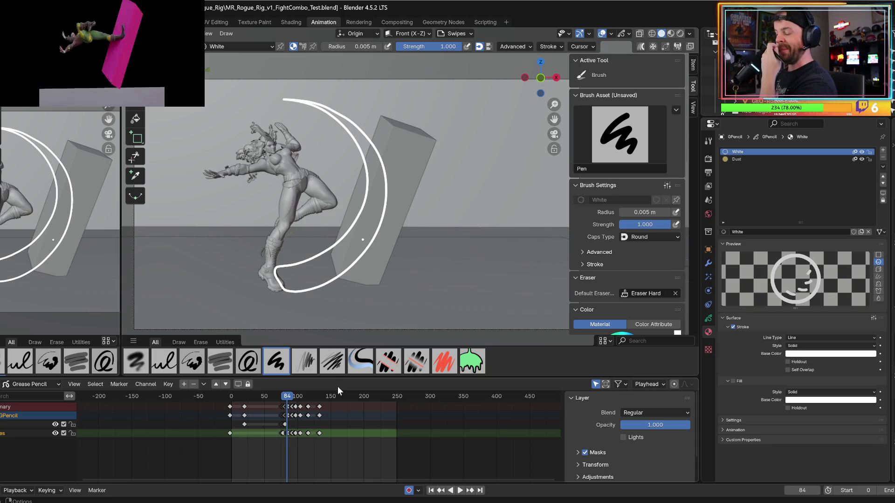
- Enable fill on the White material and play back the swipes, ending on frame 78
left_click(734, 381)
key("space")
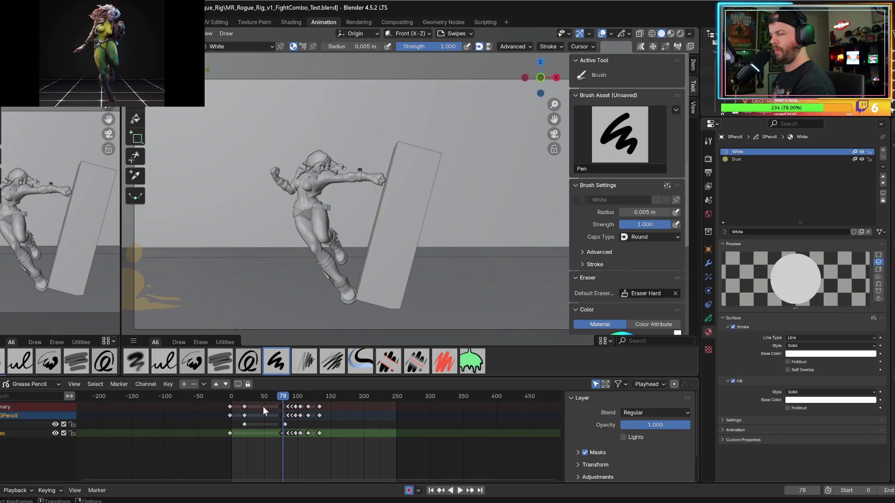
key("Escape")
key("space")
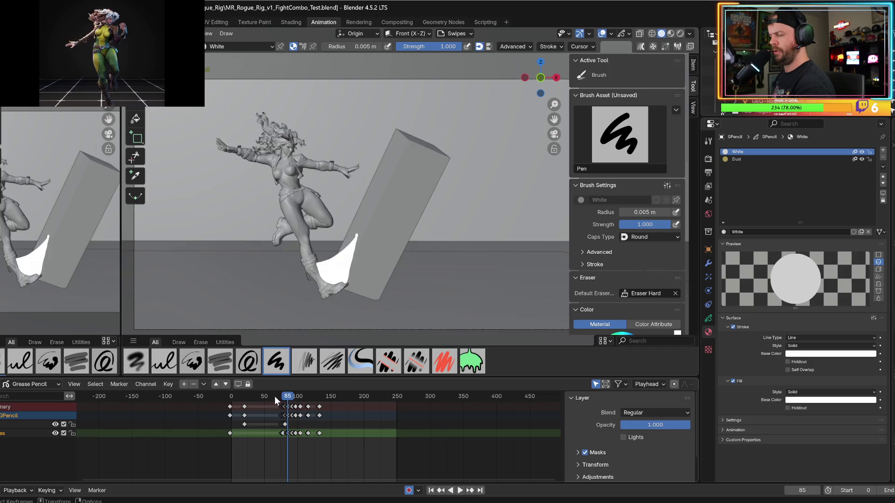
key("space")
key("Left")
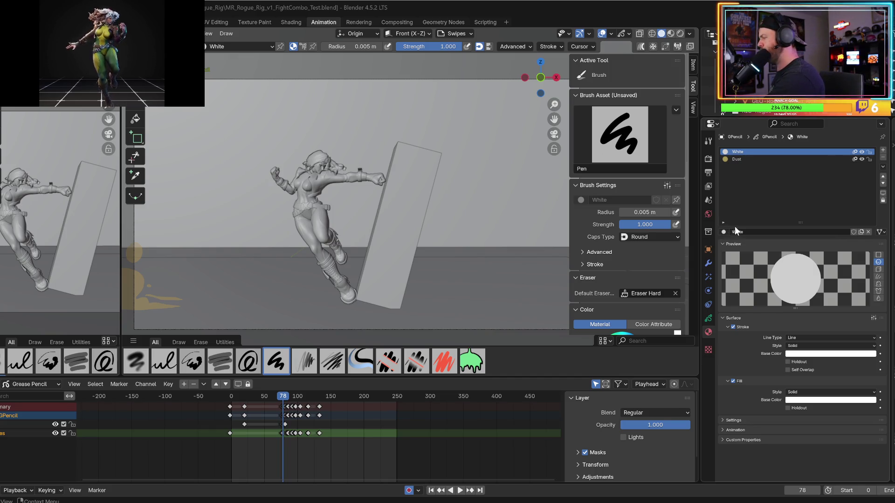
- Add a new material named HitColor with a bright yellow stroke base colour
left_click(882, 150)
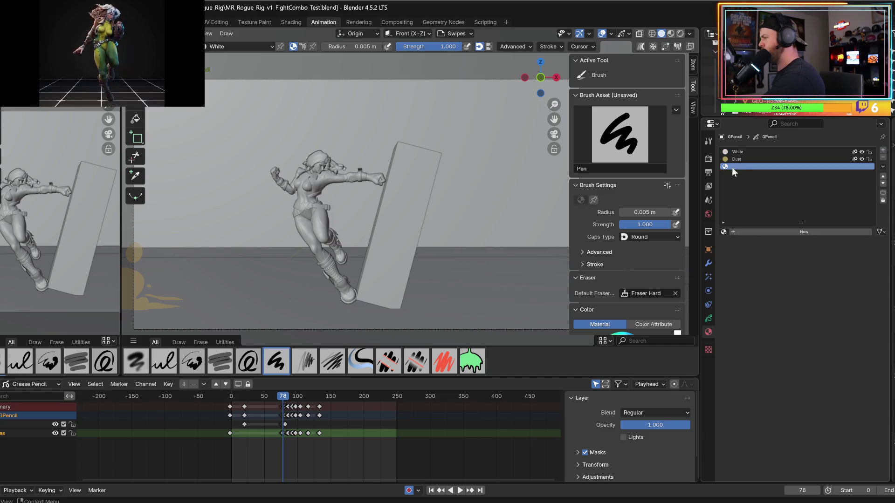
left_click(751, 232)
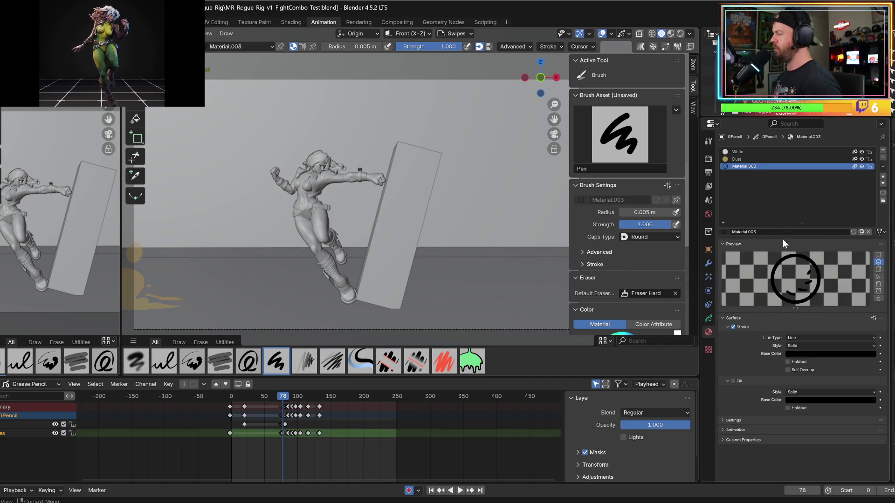
left_click(756, 231)
key("ctrl+a")
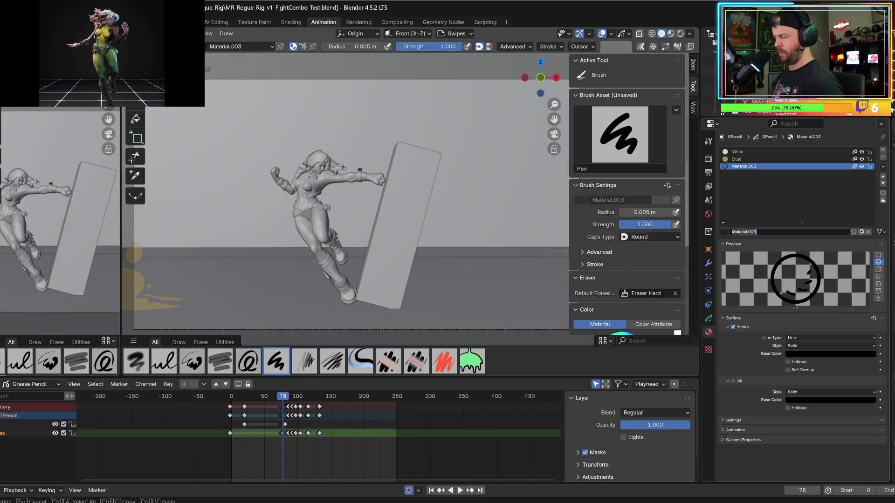
type("HitColor")
key("Return")
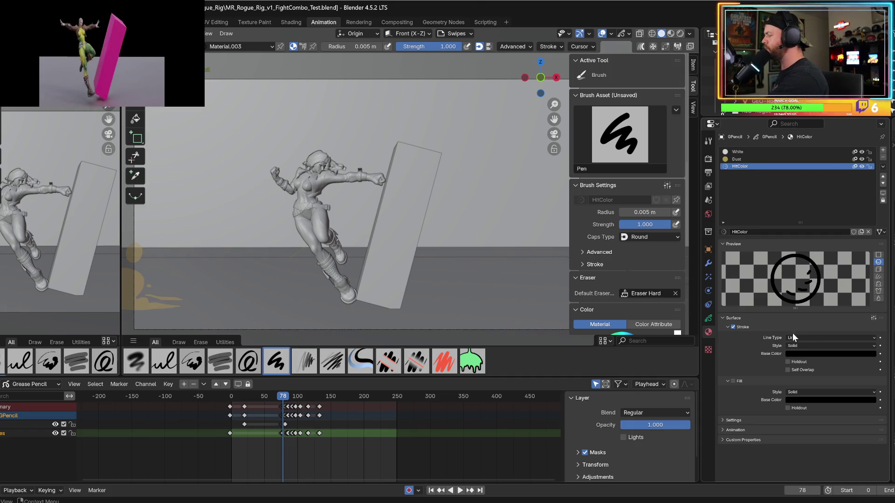
left_click(798, 352)
scroll(826, 276, "up", 10)
mouse_move(825, 275)
left_mouse_down()
mouse_move(827, 284)
mouse_move(818, 279)
left_mouse_up()
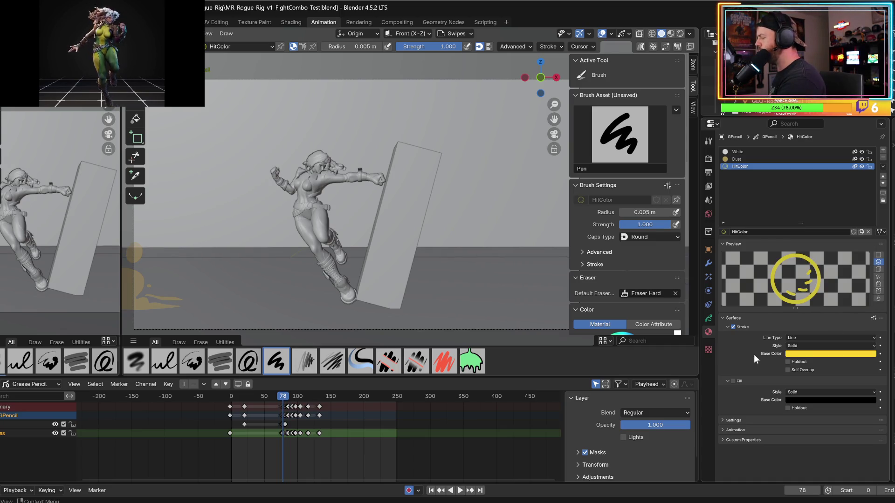
left_click(707, 318)
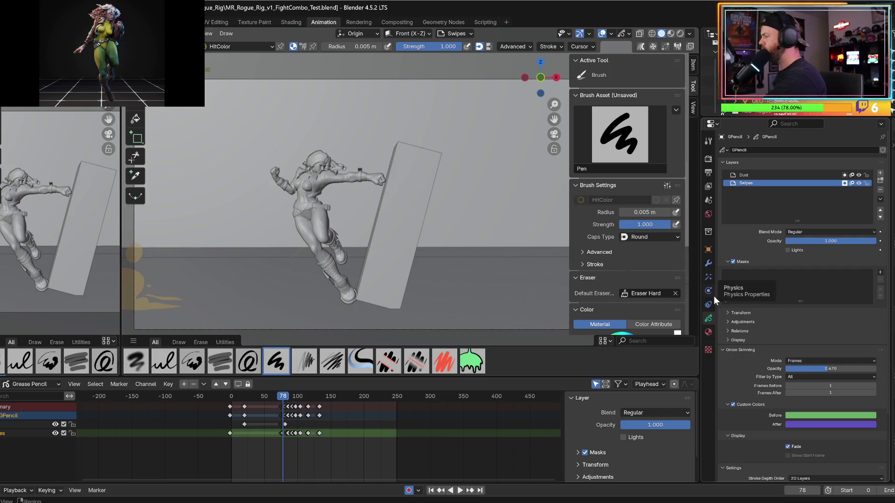
- Add a Grease Pencil layer named Hitlayer and preview the animation
left_click(879, 173)
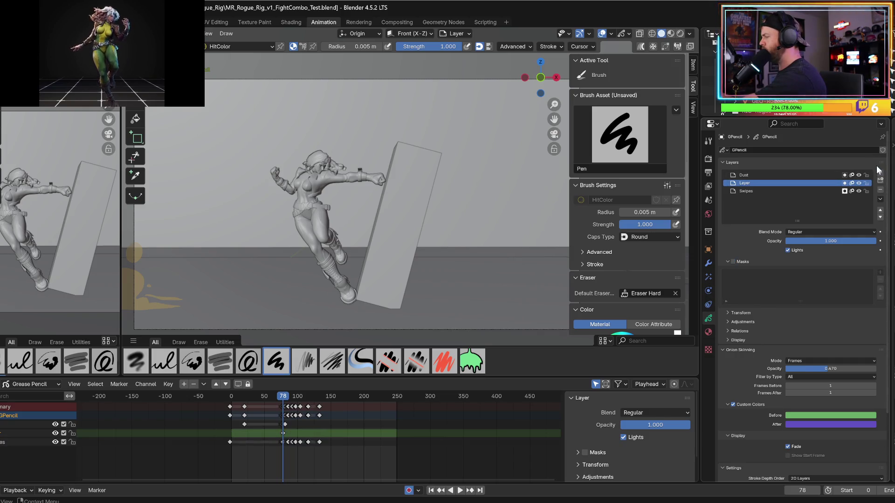
double_click(744, 183)
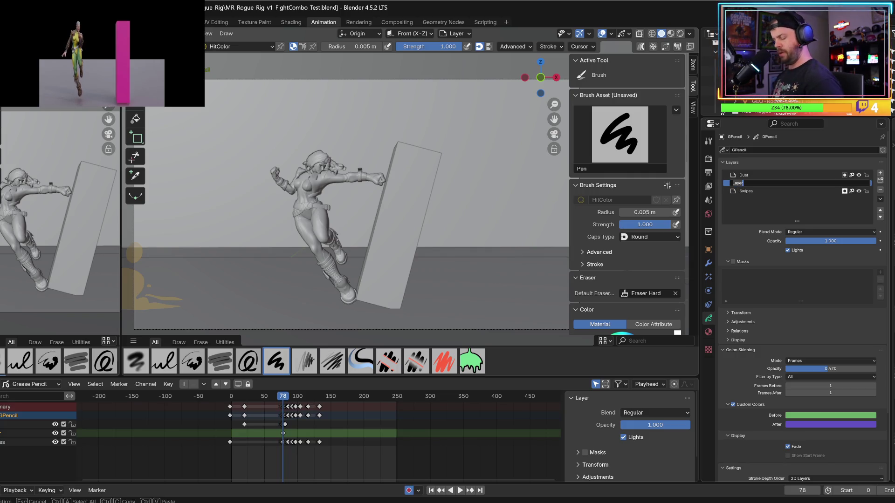
type("Hitlayer")
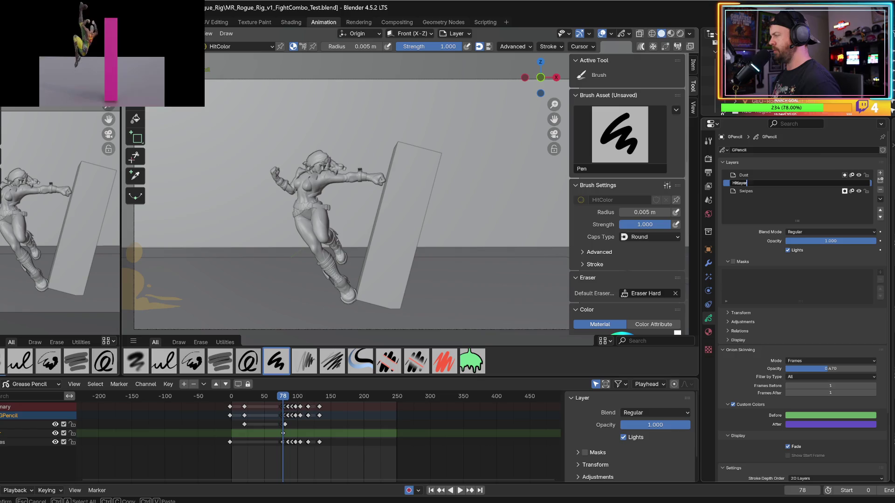
key("Return")
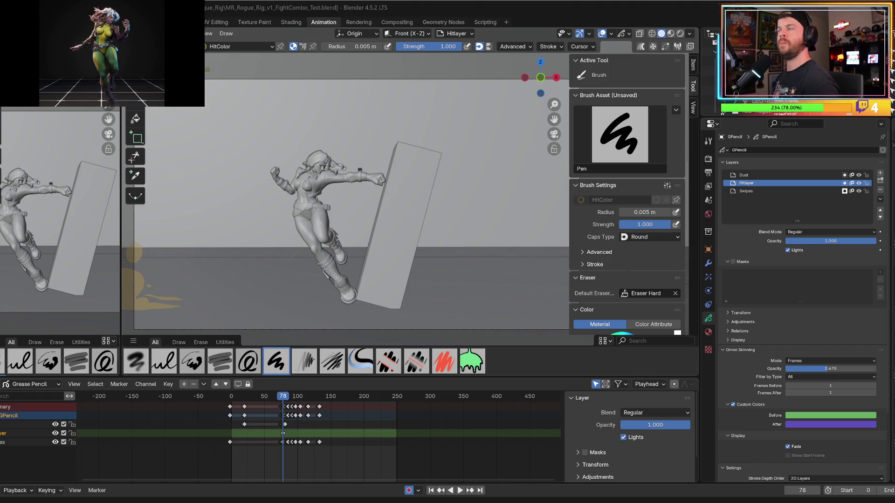
key("space")
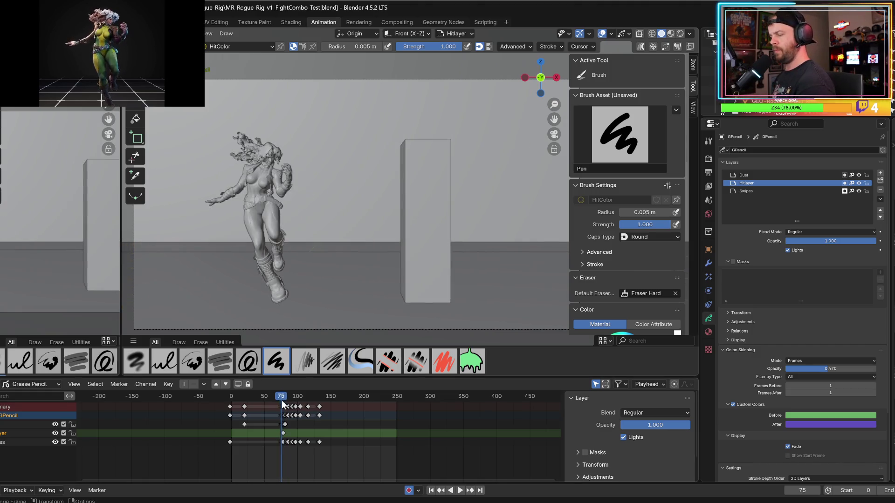
- At frame 78, draw the yellow starburst outline around the fist impact, undoing one bad zigzag
key("Escape")
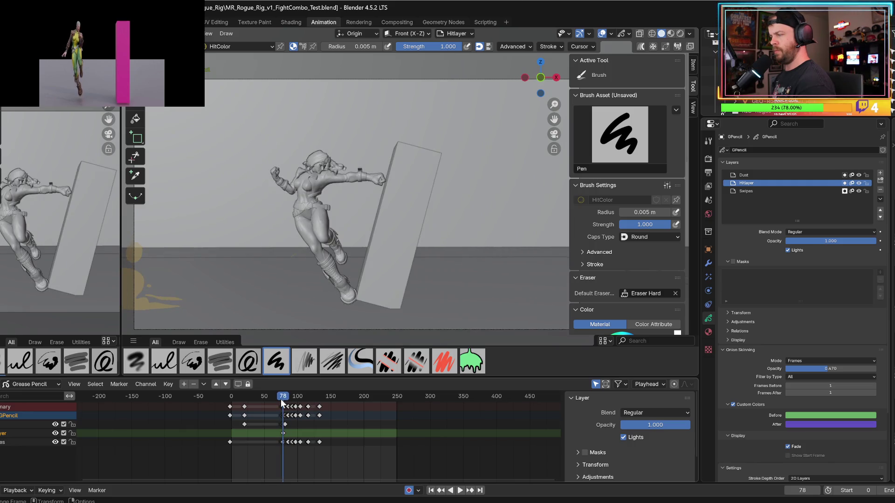
mouse_move(390, 170)
left_mouse_down()
mouse_move(386, 126)
mouse_move(397, 162)
left_mouse_up()
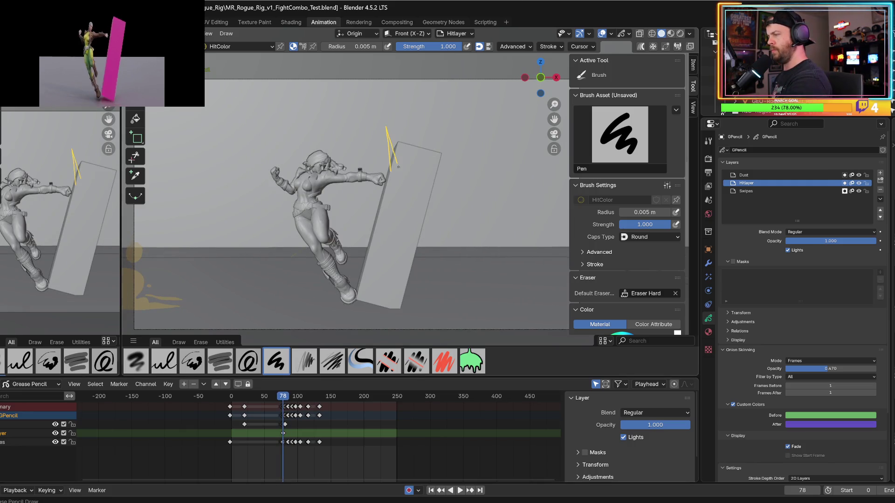
key("ctrl+z")
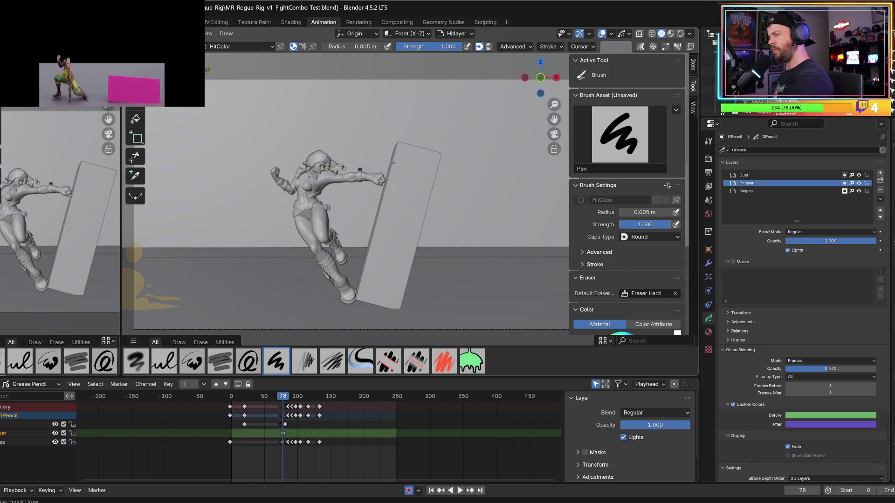
mouse_move(391, 169)
left_mouse_down()
mouse_move(384, 115)
mouse_move(395, 161)
mouse_move(403, 136)
mouse_move(403, 158)
mouse_move(434, 135)
mouse_move(409, 160)
mouse_move(433, 191)
mouse_move(414, 216)
mouse_move(398, 181)
mouse_move(386, 215)
left_mouse_up()
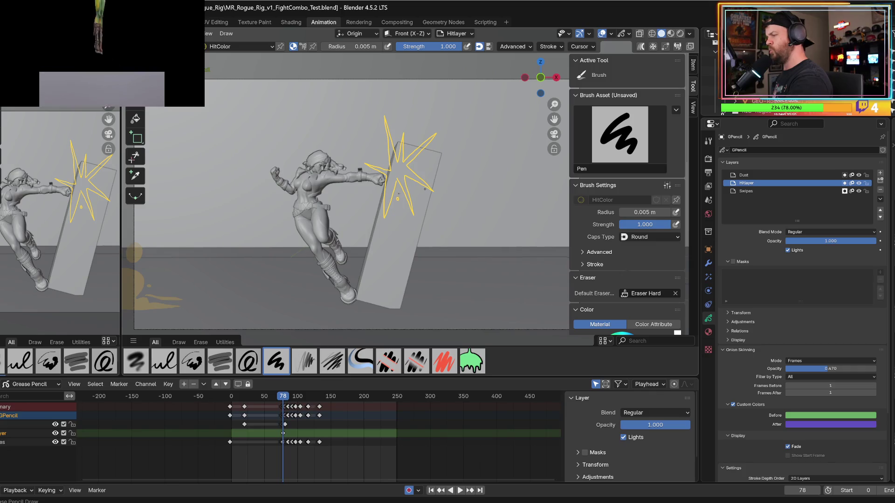
- Add three small yellow dots inside and near the top of the starburst
left_click(415, 190)
left_click(420, 161)
left_click(411, 142)
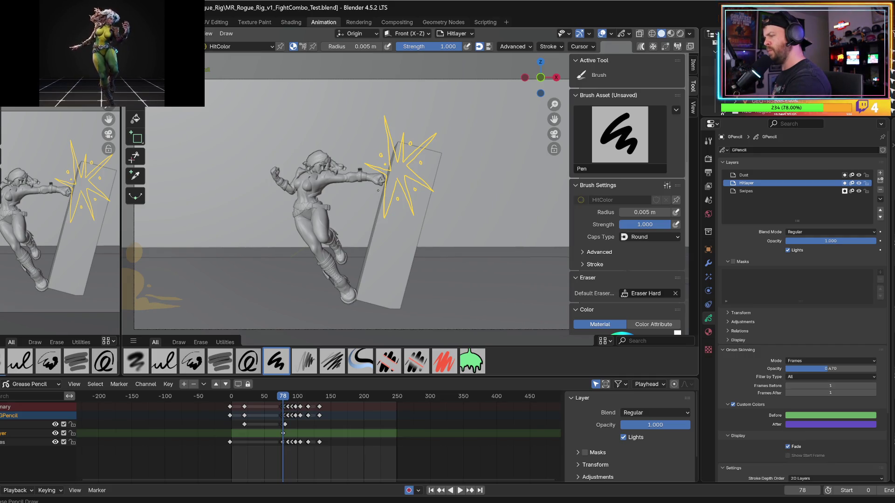
key("Up")
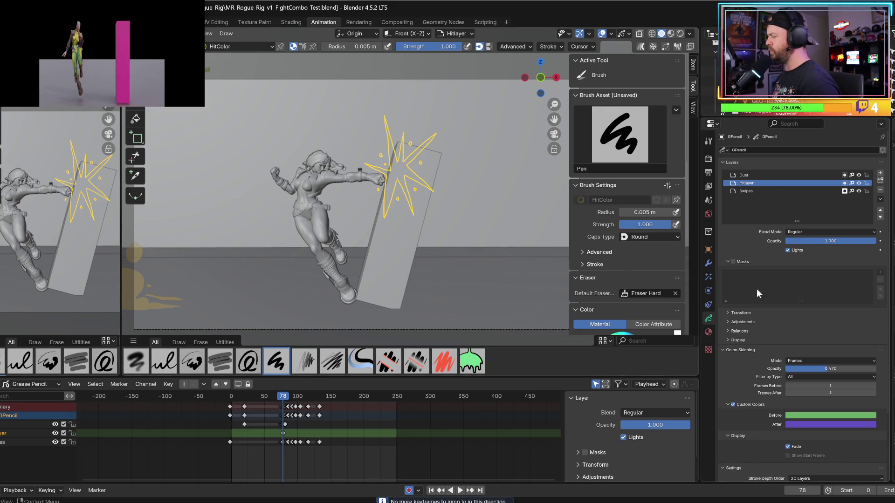
- Turn on the HitColor material's fill and make the fill yellow
left_click(708, 332)
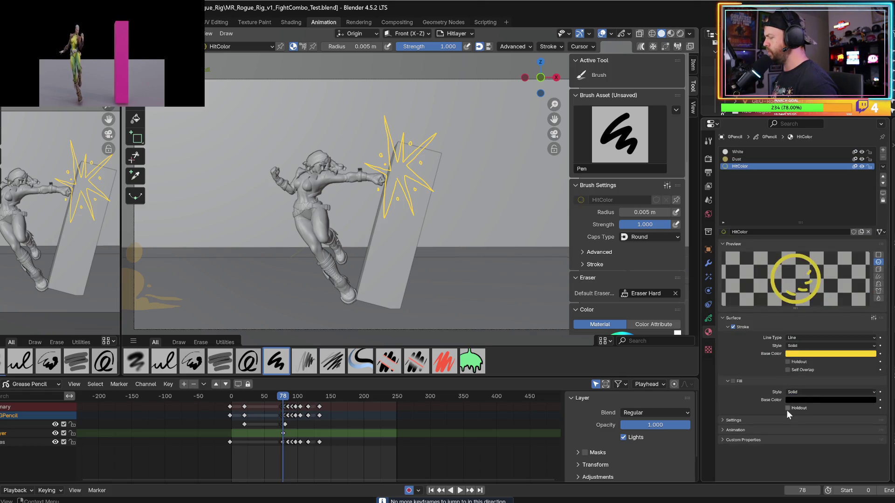
left_click(732, 381)
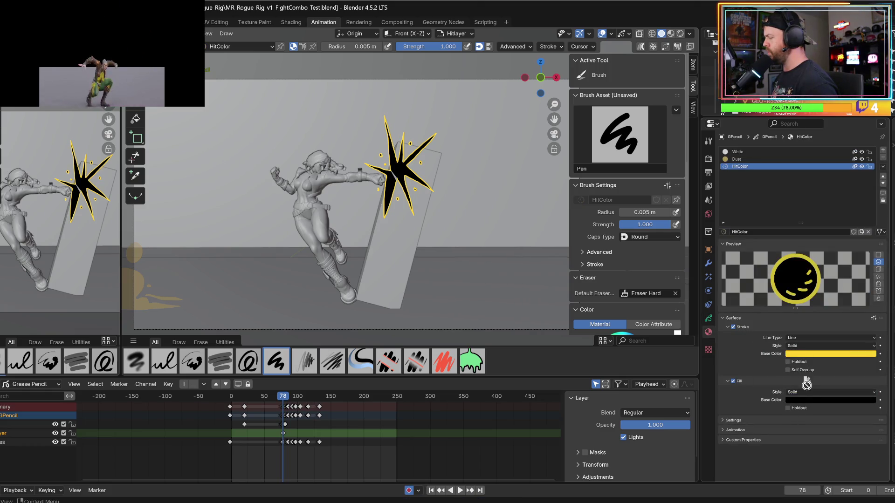
left_click_drag(804, 400, 804, 400)
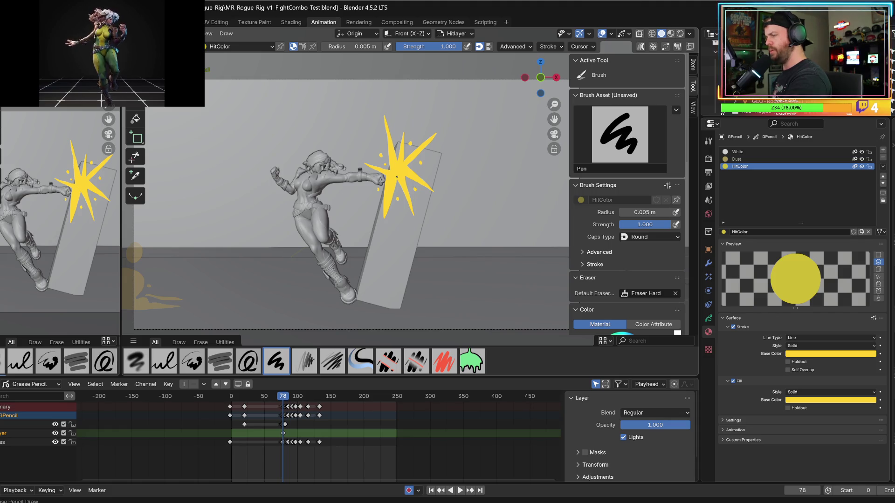
- Draw a fill stroke over the grey gap beside the fist, then undo it twice
key("Up")
scroll(398, 175, "up", 4)
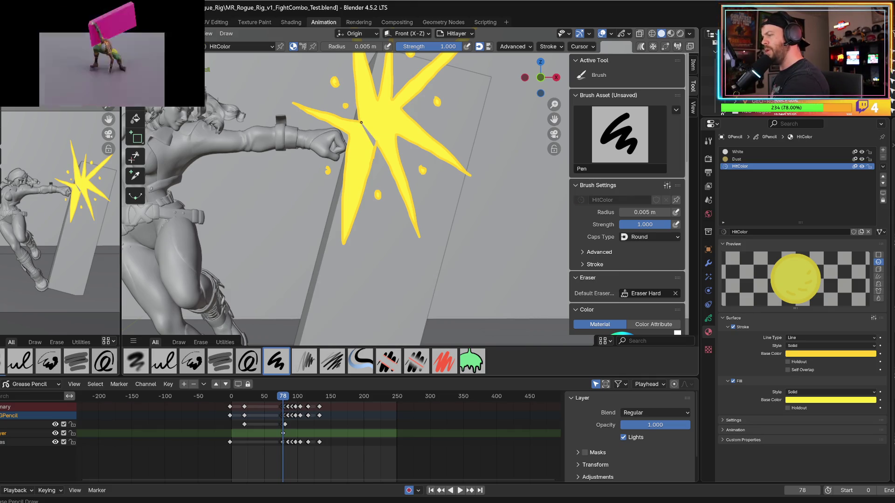
left_click_drag(376, 138, 357, 116)
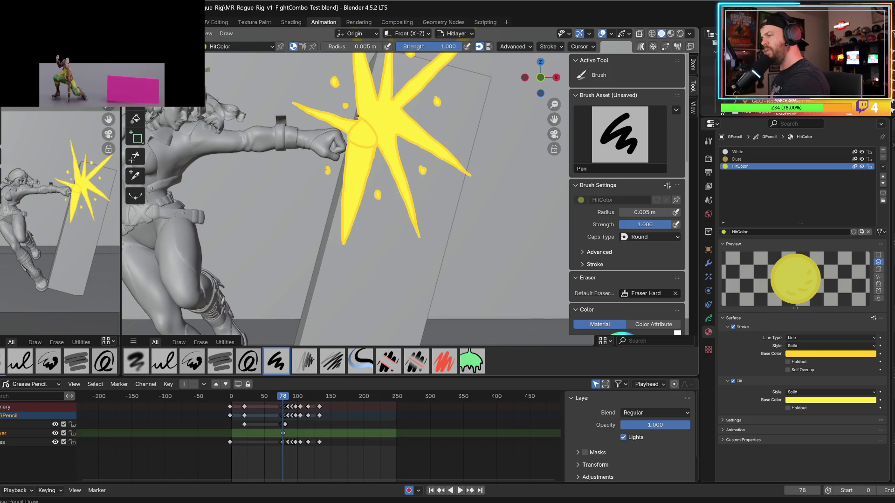
key("ctrl+z")
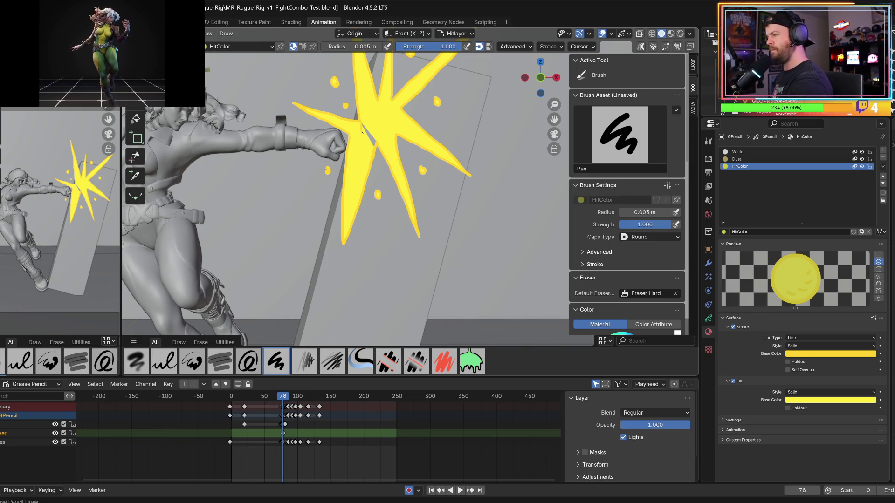
key("ctrl+z")
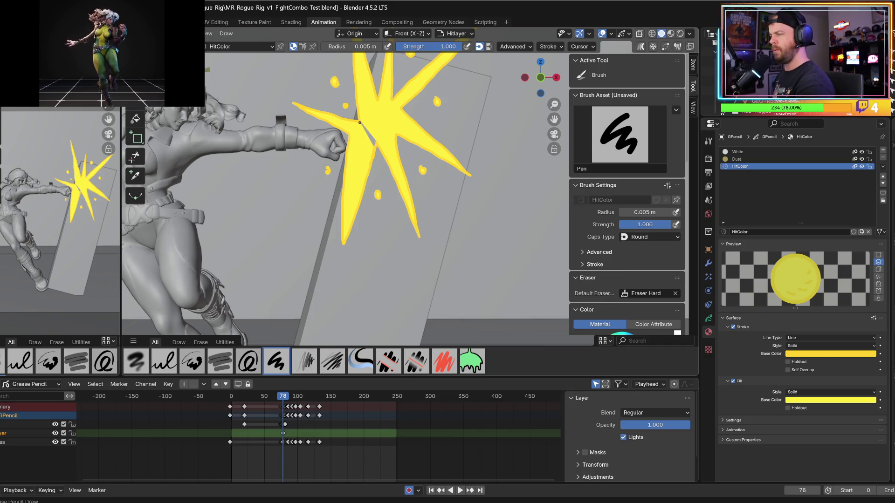
- Turn off HitColor's Fill so strokes show as yellow outlines, and select the Dots Stroke airbrush
left_click(734, 381)
left_click(735, 382)
left_click(734, 381)
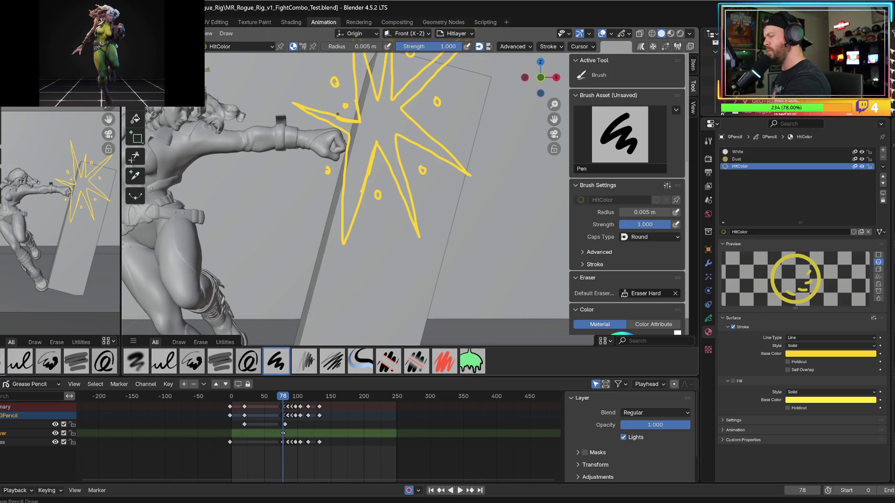
left_click(733, 381)
left_click(733, 381)
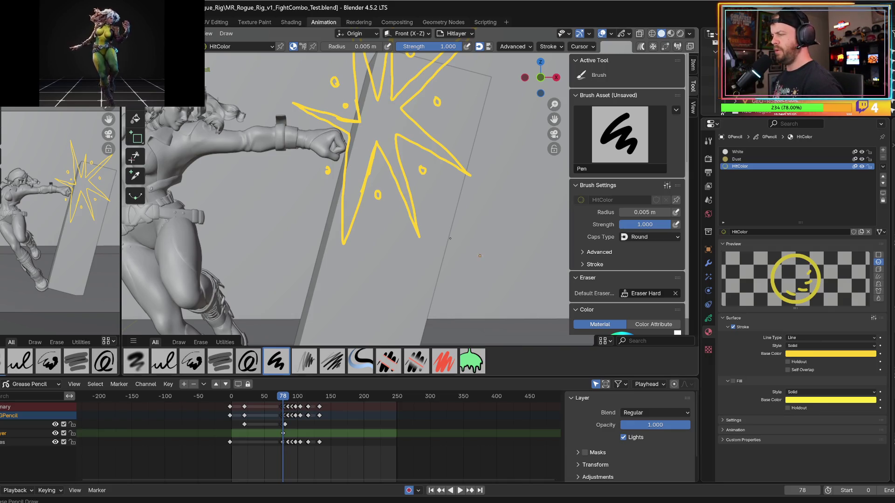
scroll(419, 205, "down", 2)
left_click(136, 361)
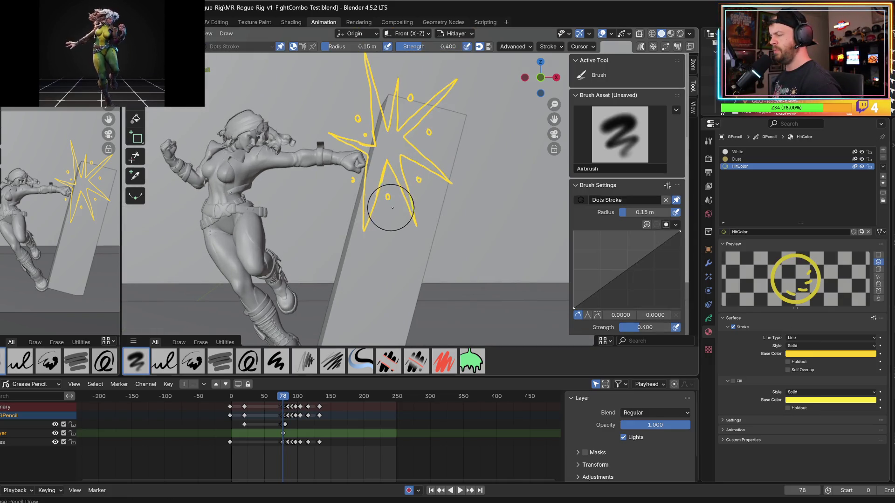
- Switch the active brush to Pen from the brush picker
middle_click_drag(352, 248, 322, 277, "shift")
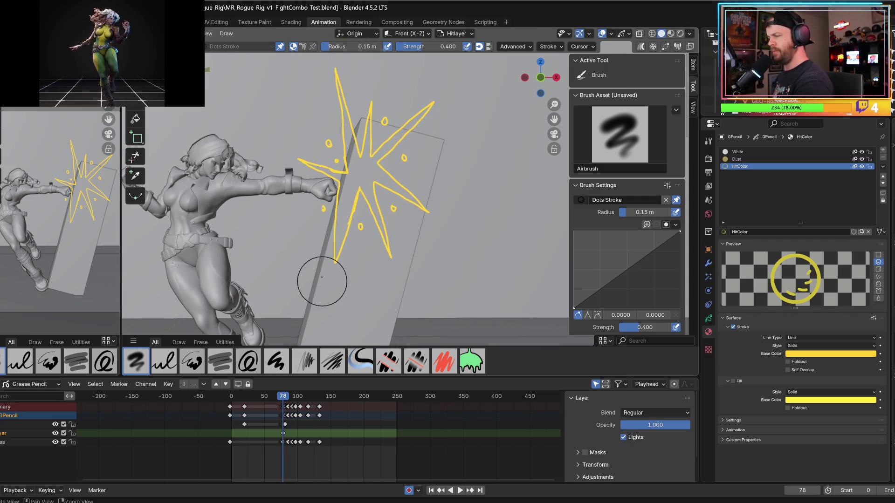
right_click(347, 287)
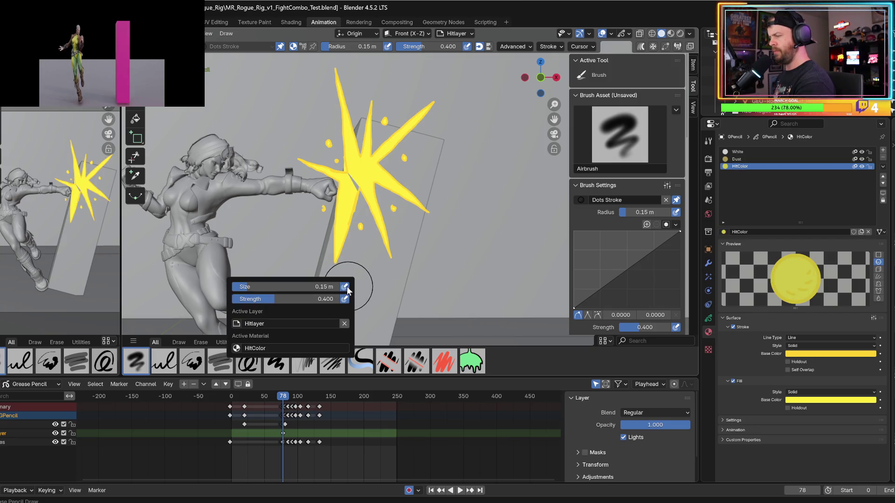
left_click(676, 110)
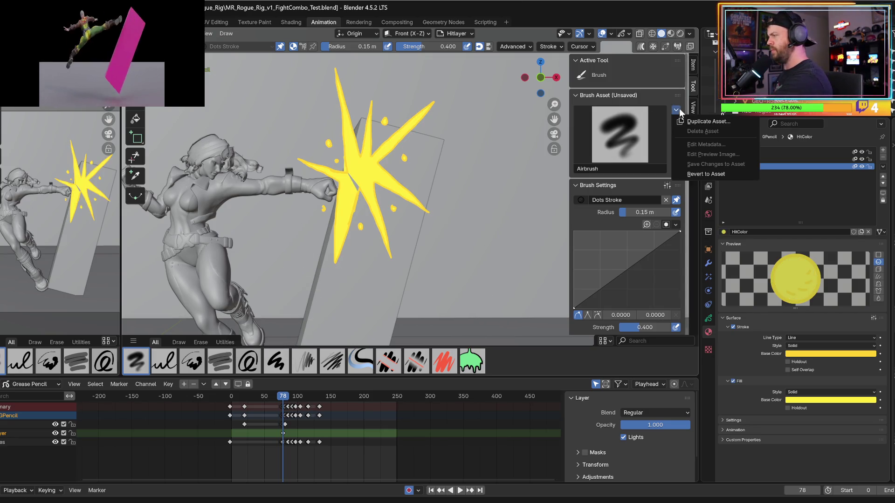
key("shift+space")
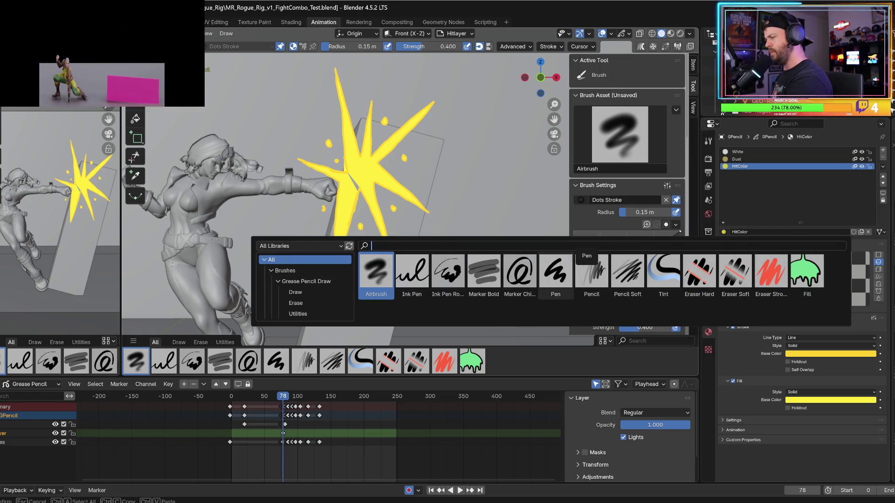
left_click(555, 274)
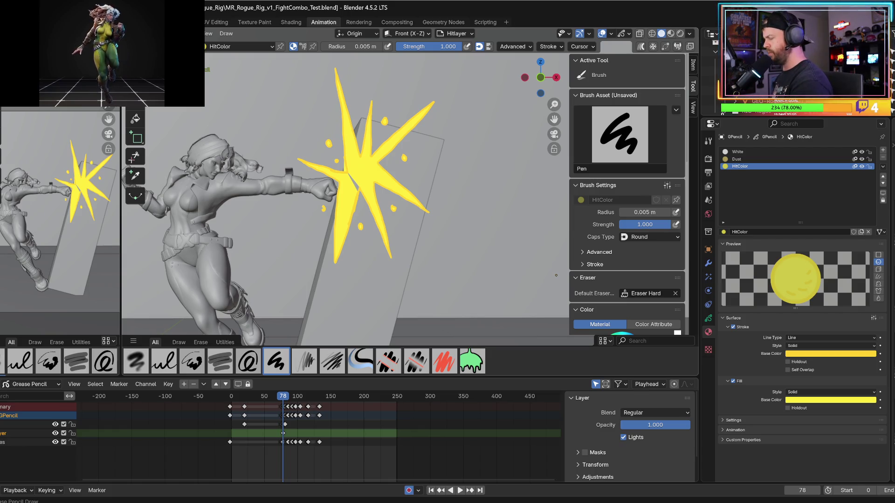
- Toggle the HitColor fill off, back on, and off again with undo and redo
key("ctrl+z")
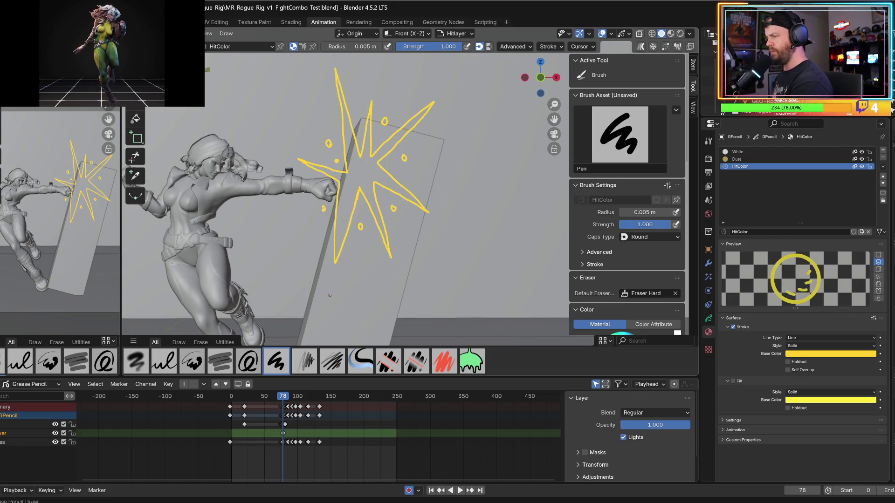
key("ctrl+shift+z")
key("ctrl+z")
key("ctrl+z")
key("ctrl+z")
key("ctrl+z")
key("ctrl+z")
key("ctrl+z")
key("ctrl+z")
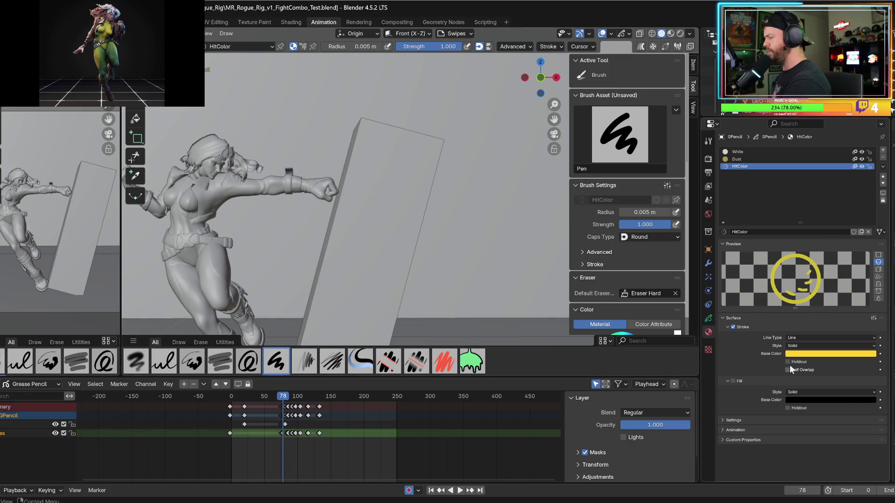
- Set HitColor's fill colour to bright yellow and switch Fill back on
left_click_drag(793, 353, 795, 399)
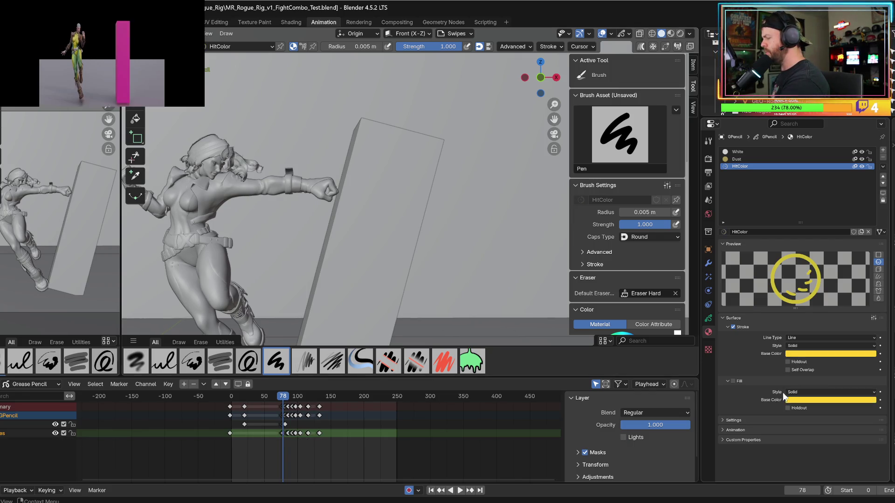
left_click(791, 399)
left_click_drag(816, 322, 819, 324)
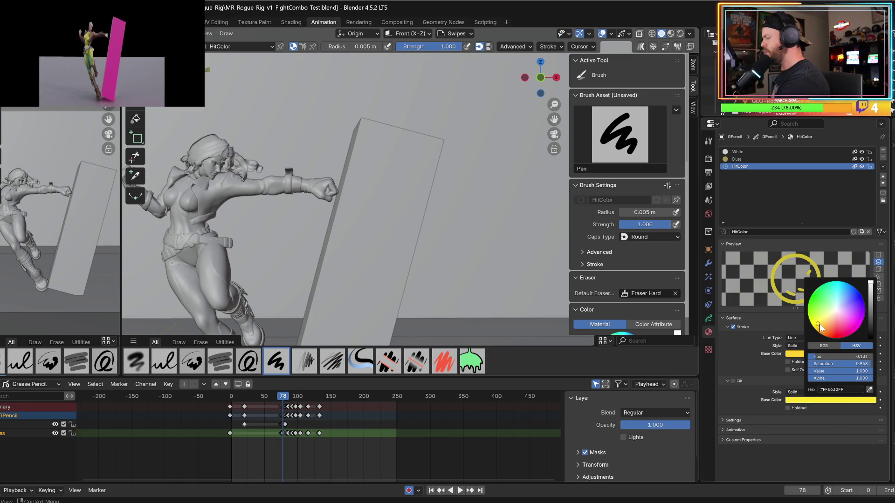
left_click(734, 381)
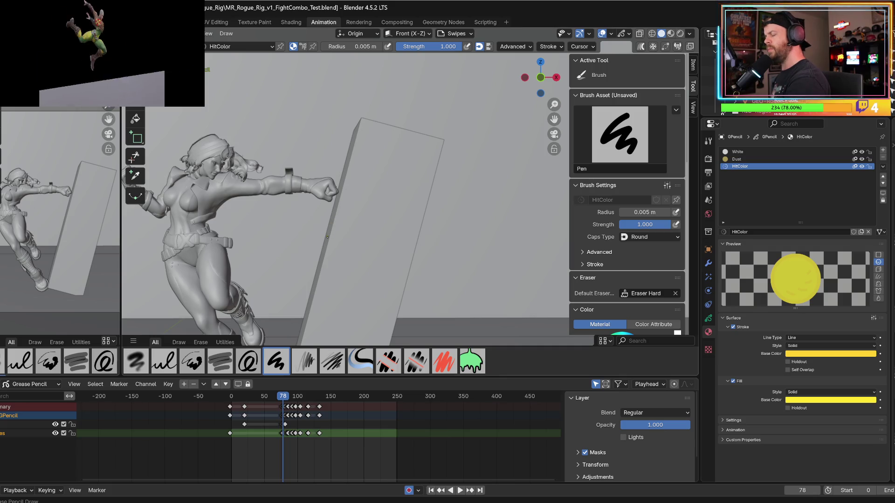
- Draw a test stroke along the pillar's left edge, then undo it and the starburst
mouse_move(340, 191)
left_mouse_down()
mouse_move(325, 276)
mouse_move(345, 193)
mouse_move(365, 195)
mouse_move(319, 282)
mouse_move(338, 233)
mouse_move(372, 184)
mouse_move(357, 224)
mouse_move(382, 251)
mouse_move(368, 135)
mouse_move(321, 184)
mouse_move(336, 190)
left_mouse_up()
key("ctrl+z")
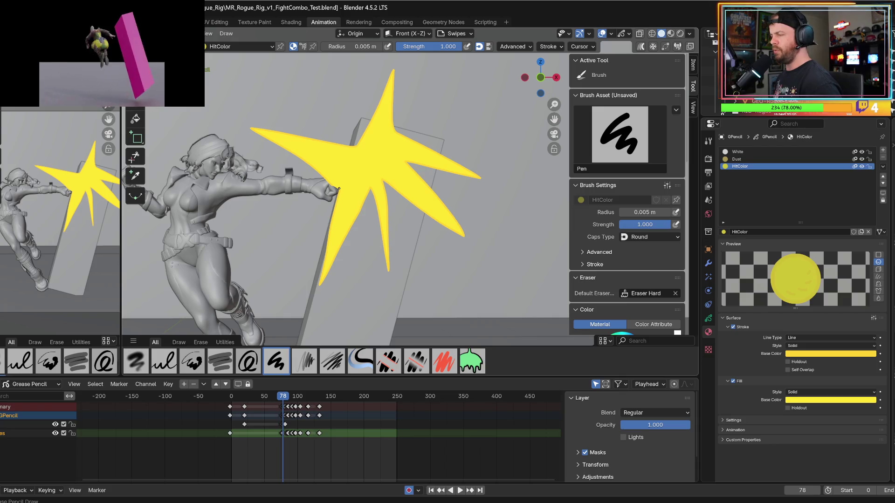
key("ctrl+z")
right_click(339, 188)
key("Escape")
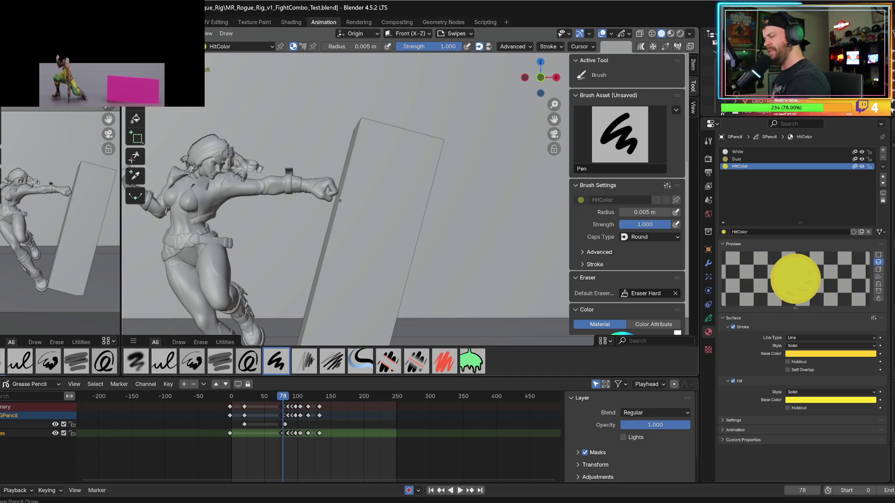
scroll(310, 265, "down", 3)
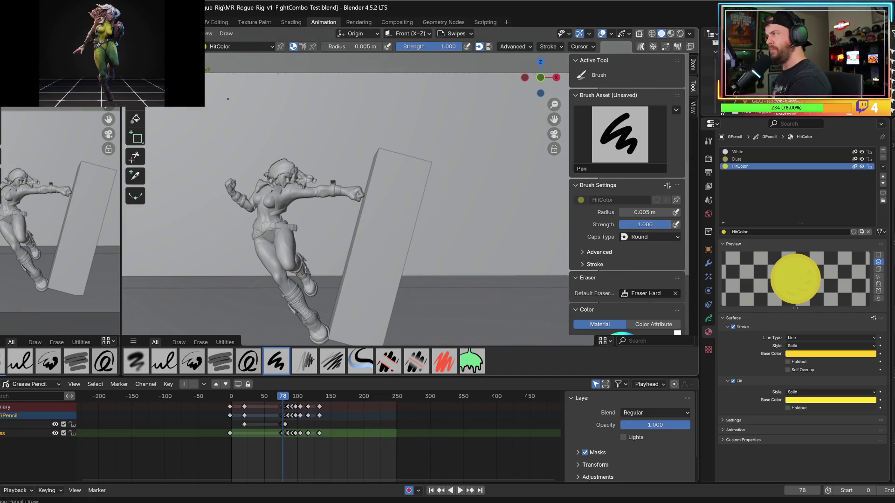
- Draw four filled yellow spikes radiating down, right, up-left and left from the fist impact
middle_click_drag(315, 226, 292, 224)
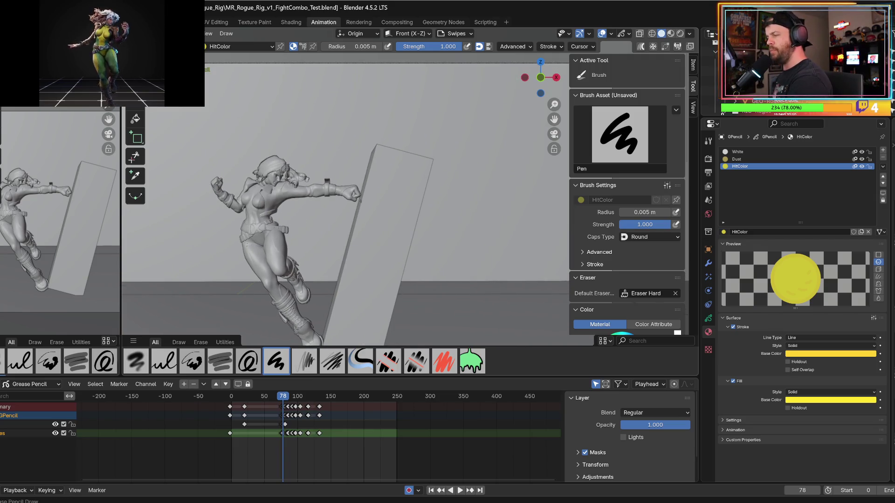
mouse_move(354, 262)
left_mouse_down()
mouse_move(366, 216)
mouse_move(394, 244)
left_mouse_up()
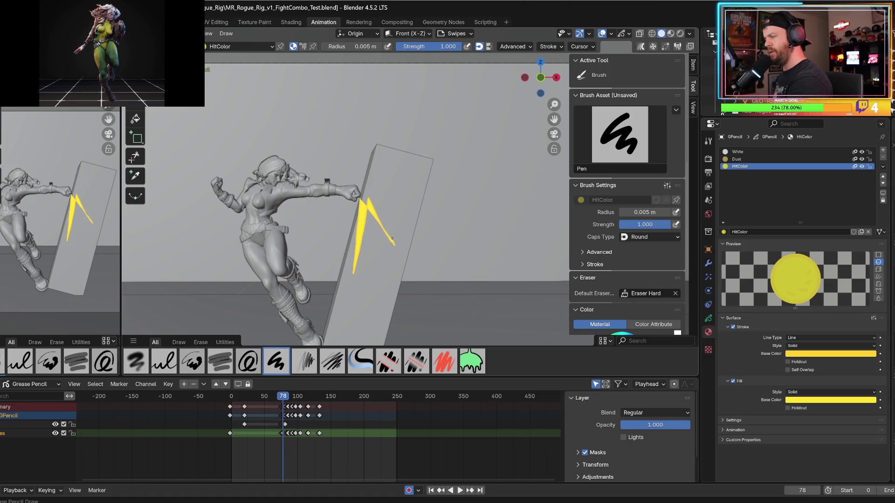
mouse_move(381, 198)
left_mouse_down()
mouse_move(433, 201)
mouse_move(379, 186)
mouse_move(380, 133)
left_mouse_up()
left_click_drag(363, 193, 343, 135)
left_click_drag(361, 188, 314, 188)
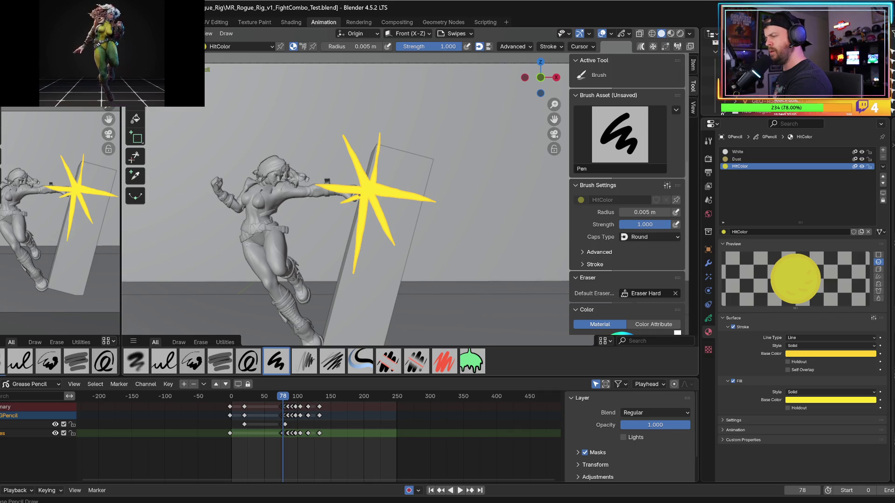
key("Left")
- Scatter small yellow dots left, right, above and below the burst, undoing two misplaced ones
key("Right")
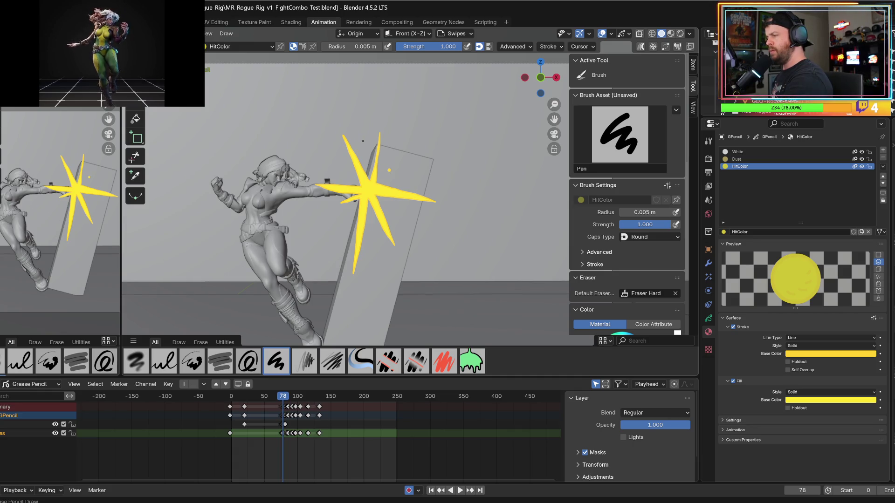
left_click(391, 207)
left_click(350, 212)
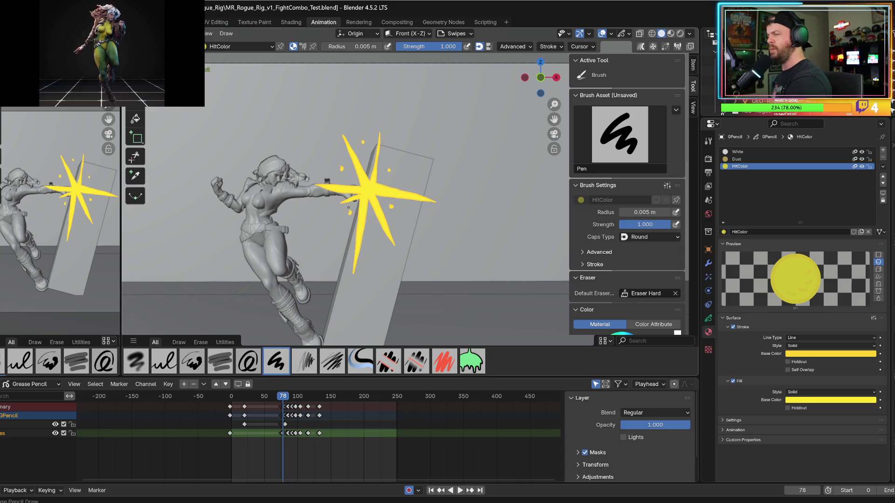
key("Left")
key("Right")
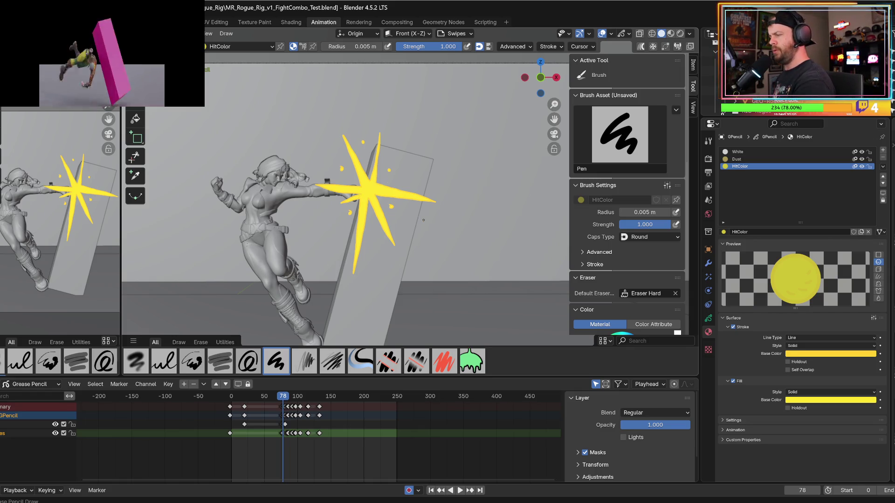
key("ctrl+z")
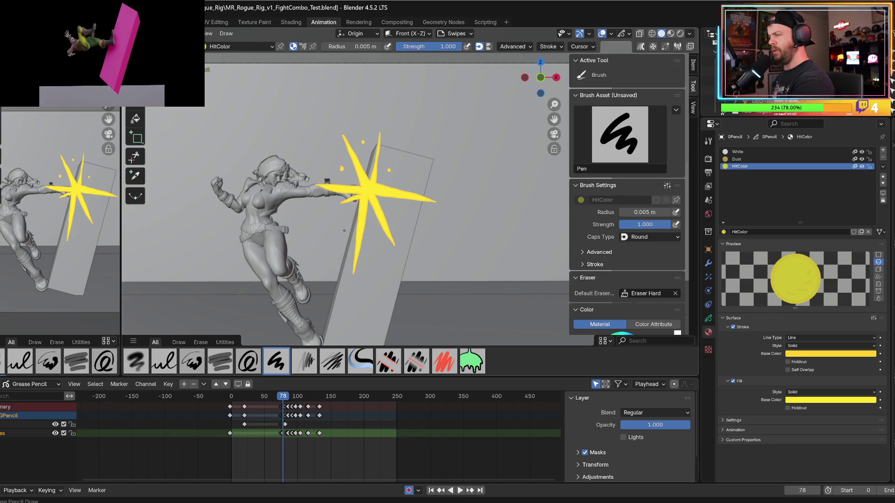
key("ctrl+z")
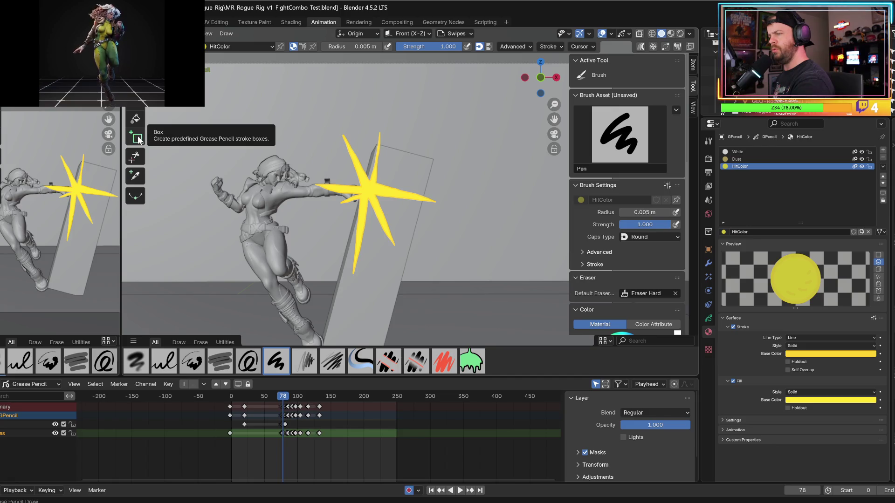
left_click(340, 171)
left_click(392, 161)
left_click(393, 209)
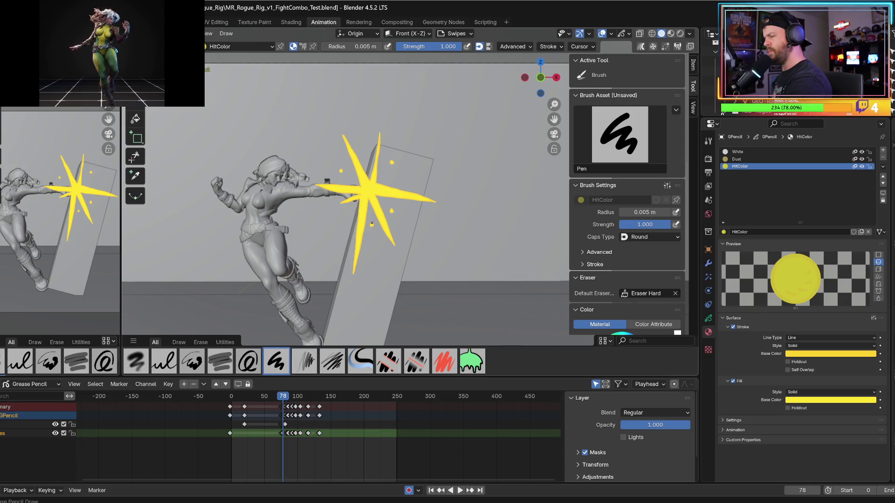
left_click(371, 224)
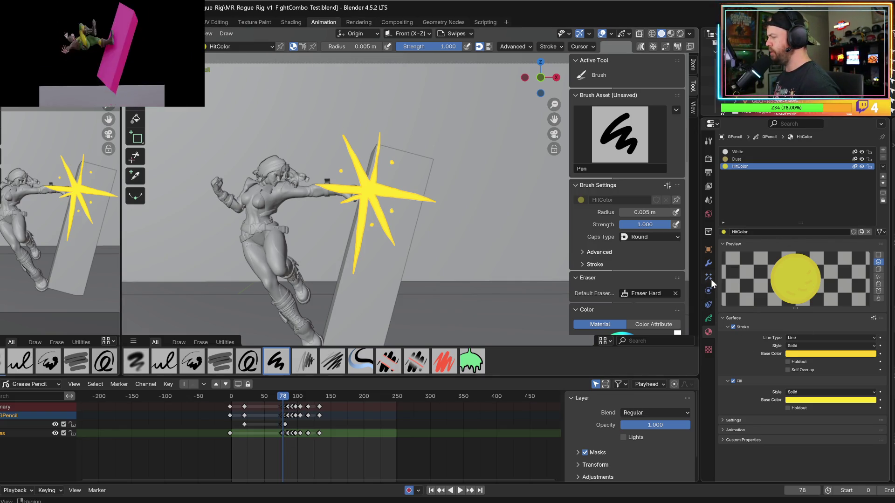
- Add a Glow visual effect with threshold 0.435 and switch to Material Preview shading
left_click(709, 277)
left_click(762, 150)
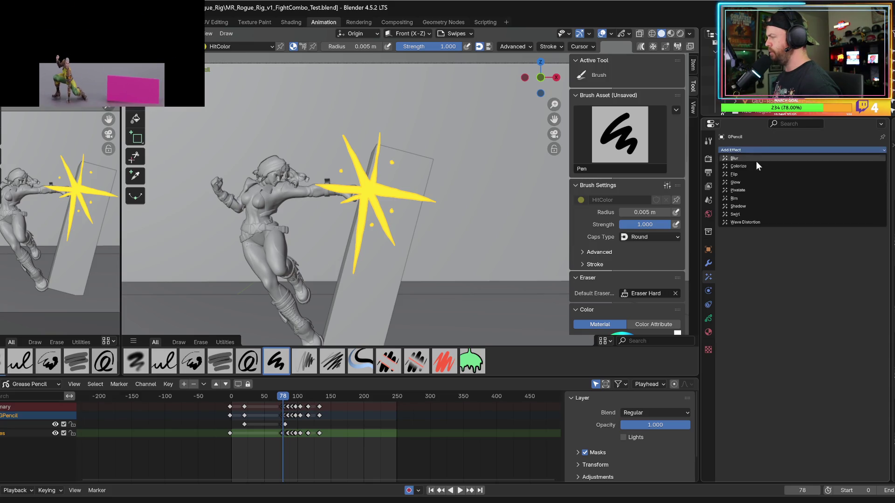
left_click(742, 182)
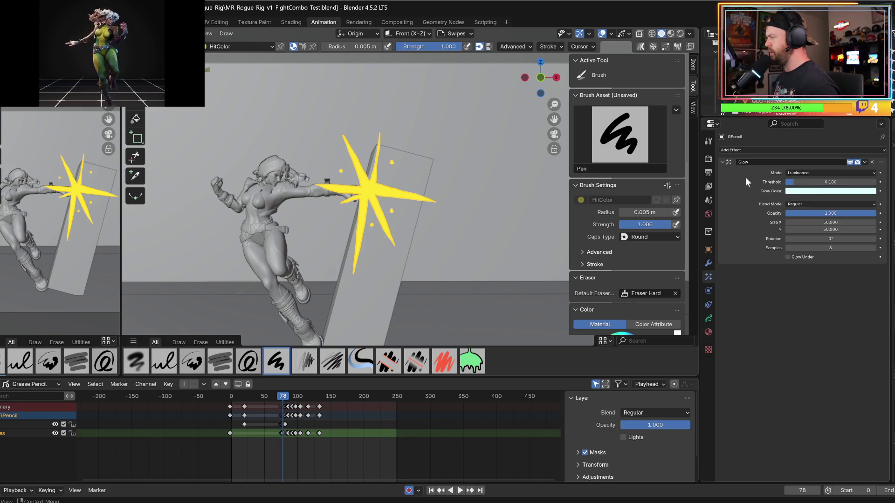
left_click(748, 150)
key("Escape")
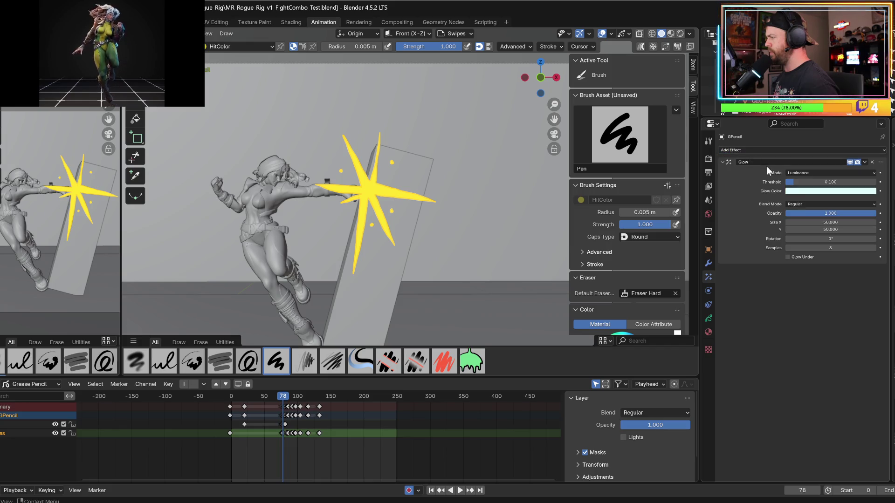
left_click_drag(796, 182, 824, 181)
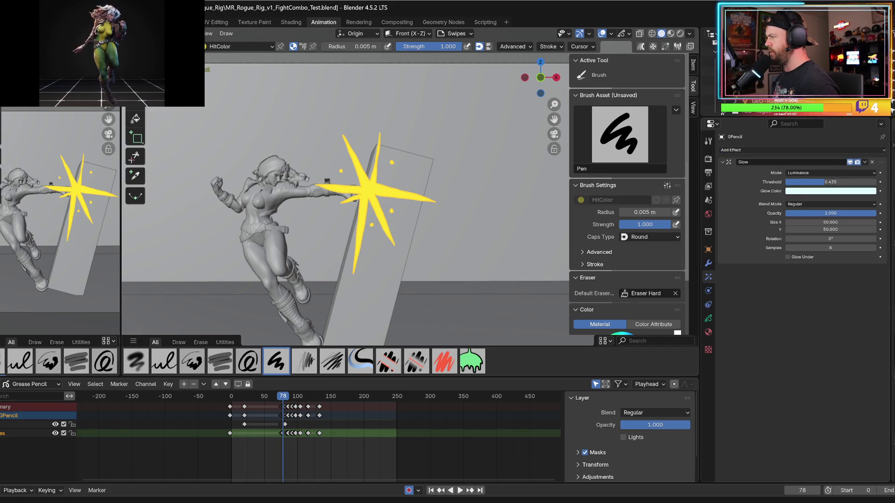
left_click(670, 36)
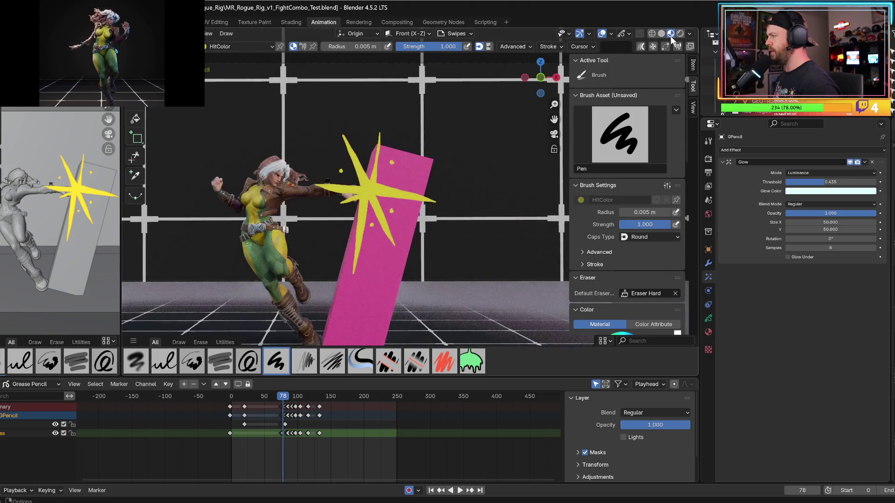
- Set the Glow effect's threshold to 1.000 with a near-white glow colour
left_click_drag(830, 181, 806, 182)
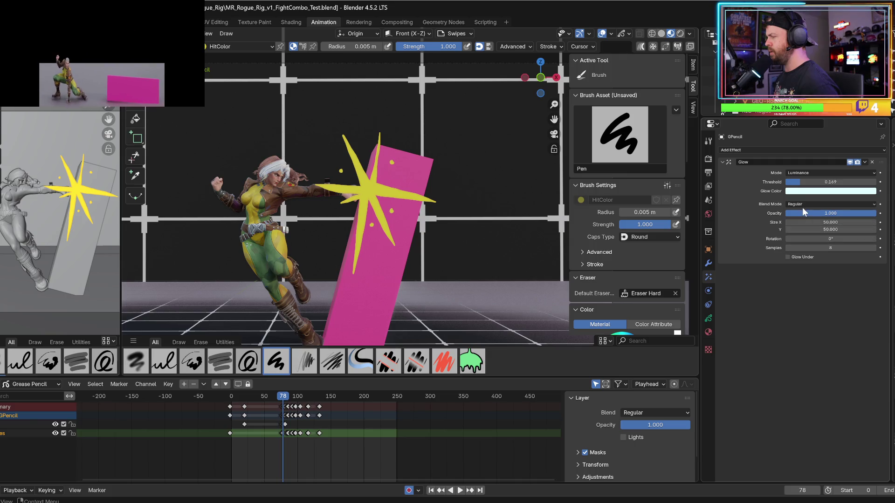
left_click(799, 191)
mouse_move(824, 133)
left_mouse_down()
mouse_move(815, 124)
mouse_move(839, 107)
left_mouse_up()
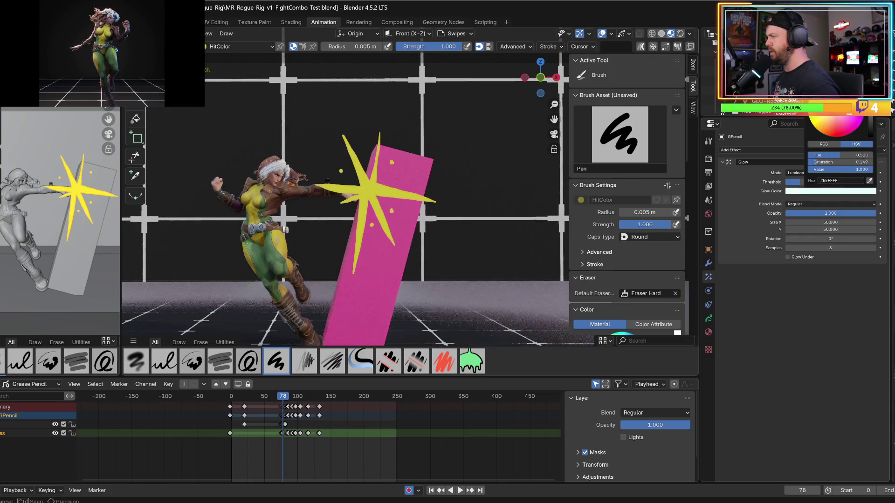
left_click_drag(820, 181, 875, 182)
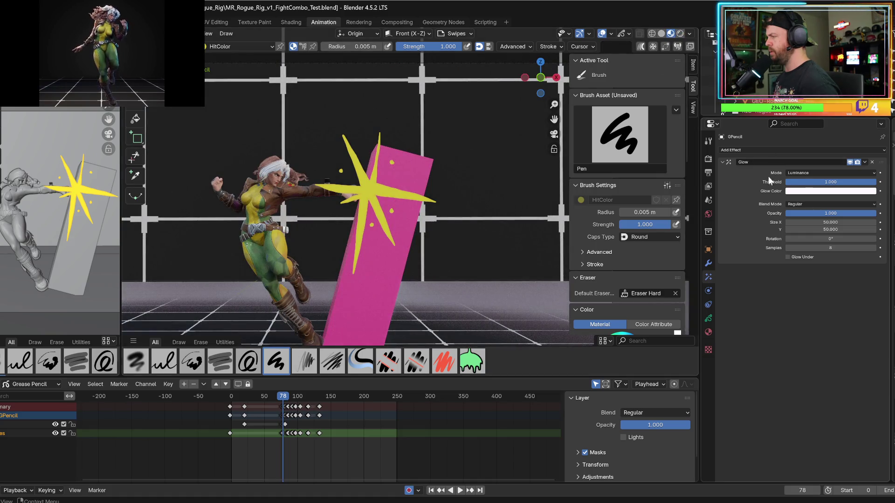
left_click(708, 319)
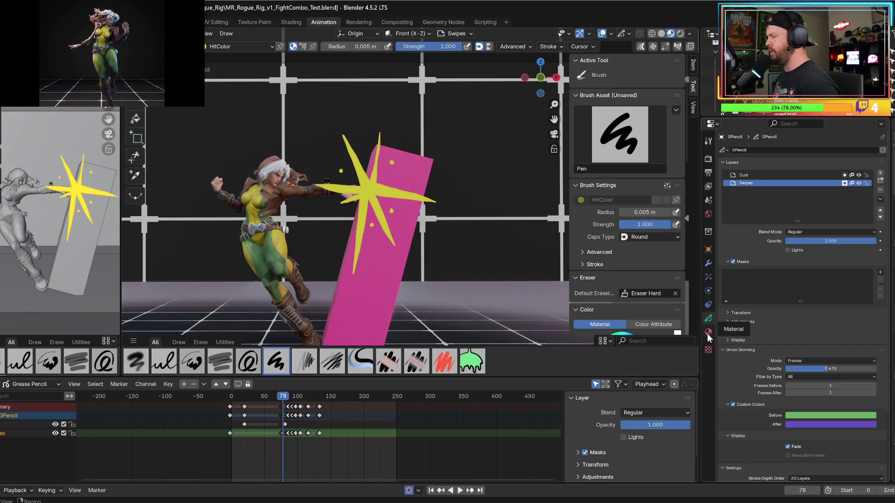
- Go to frame 84 in Rendered shading and delete the Glow effect
mouse_move(273, 395)
left_mouse_down()
mouse_move(245, 400)
mouse_move(287, 398)
left_mouse_up()
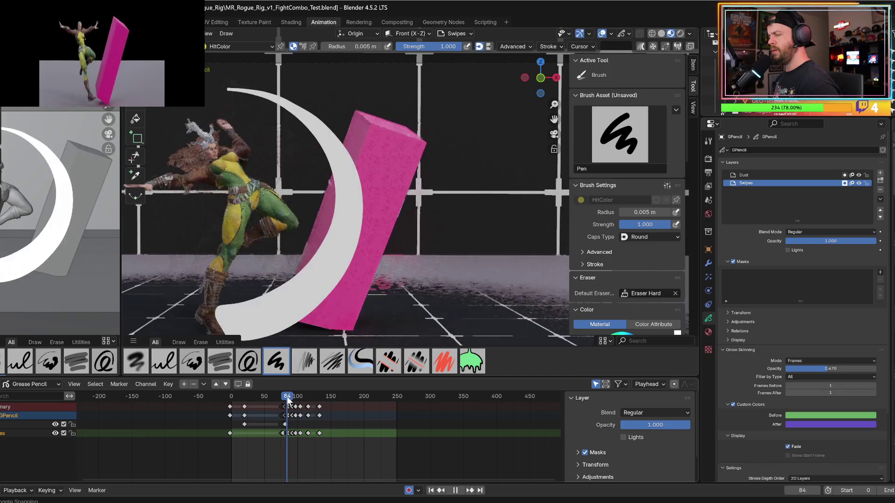
left_click(679, 34)
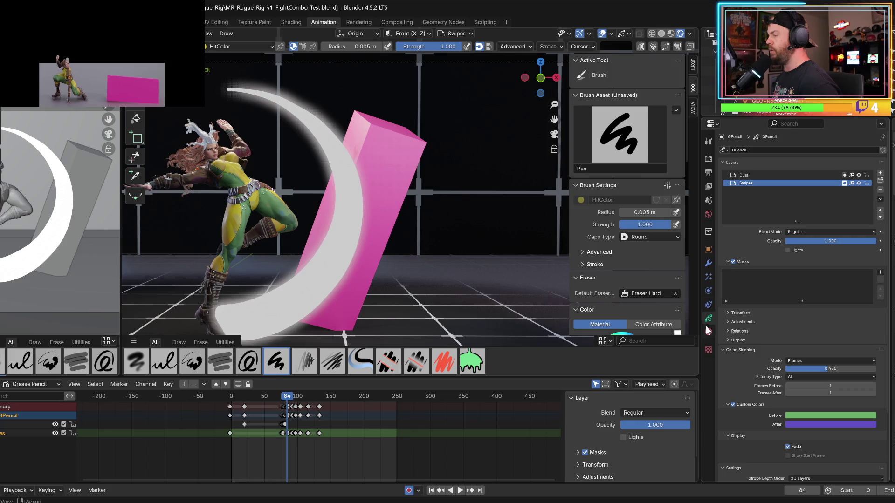
left_click(708, 277)
mouse_move(801, 181)
left_mouse_down()
mouse_move(749, 182)
mouse_move(758, 182)
left_mouse_up()
key("Escape")
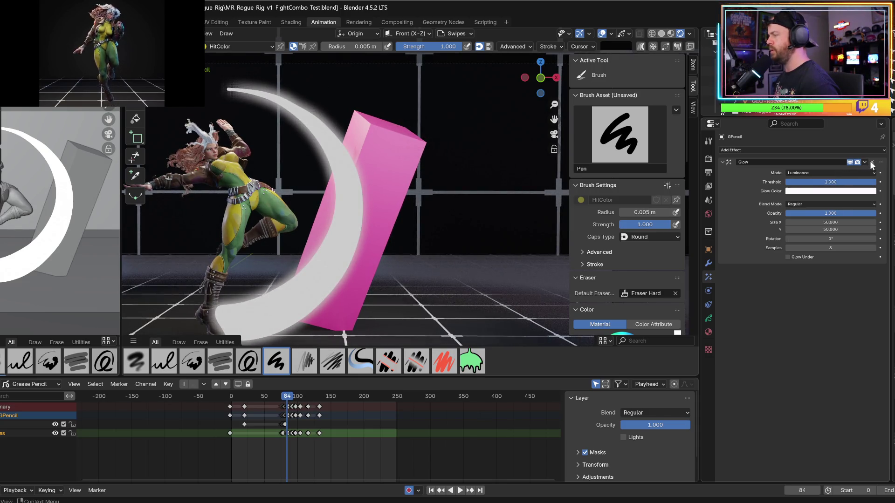
left_click(872, 162)
- Make HitColor the active material, then bring up the list of visual effects to add
left_click(708, 319)
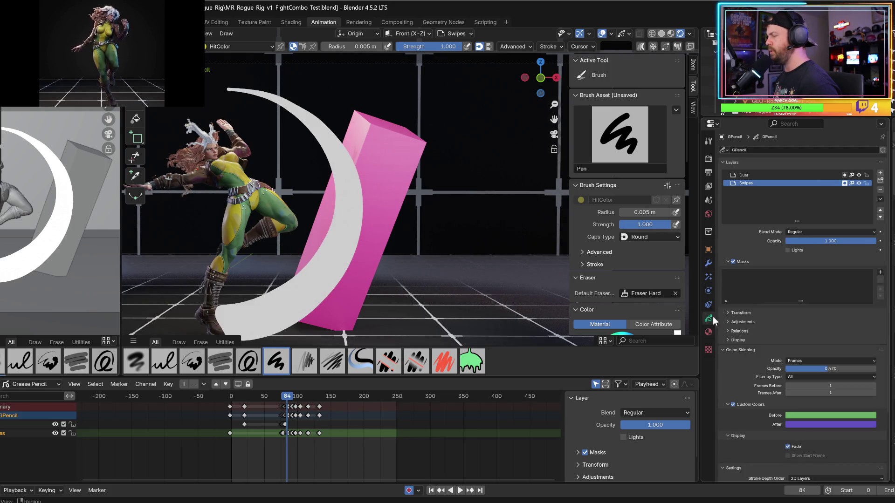
left_click(709, 332)
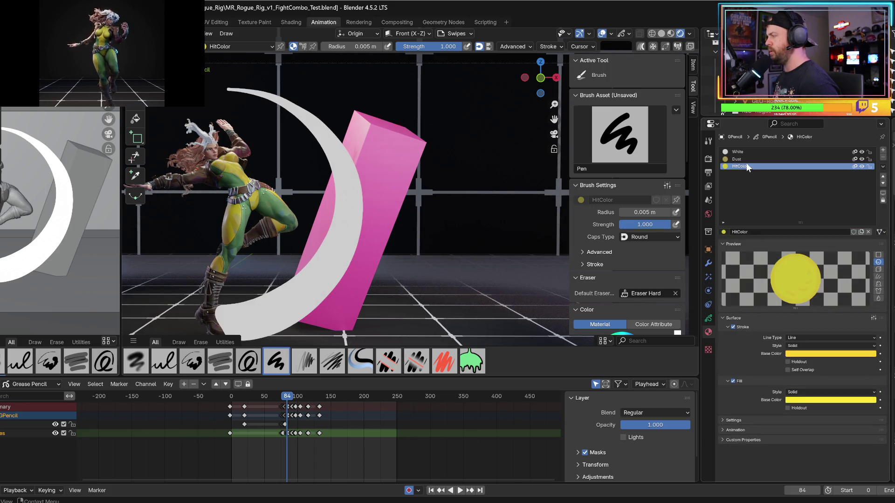
left_click(745, 159)
left_click(750, 165)
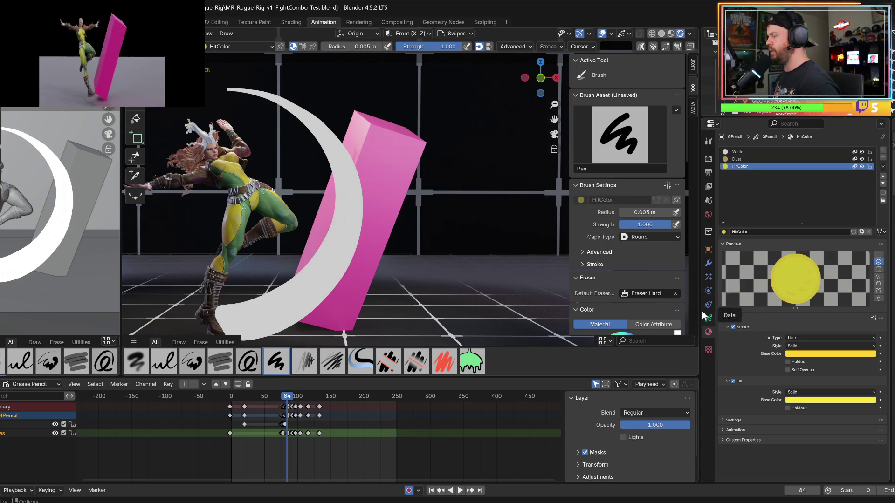
left_click(708, 277)
left_click(752, 151)
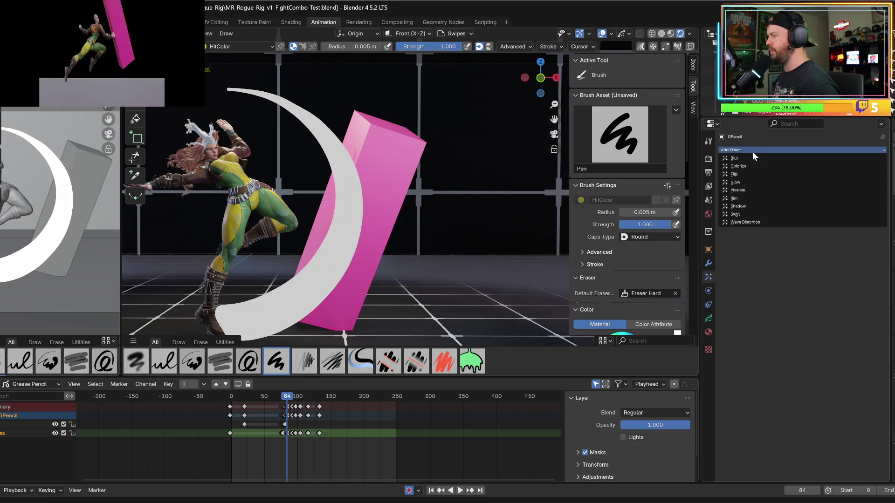
- Add a Glow effect at threshold 0.100 to the strokes and play the animation to review it
left_click(739, 182)
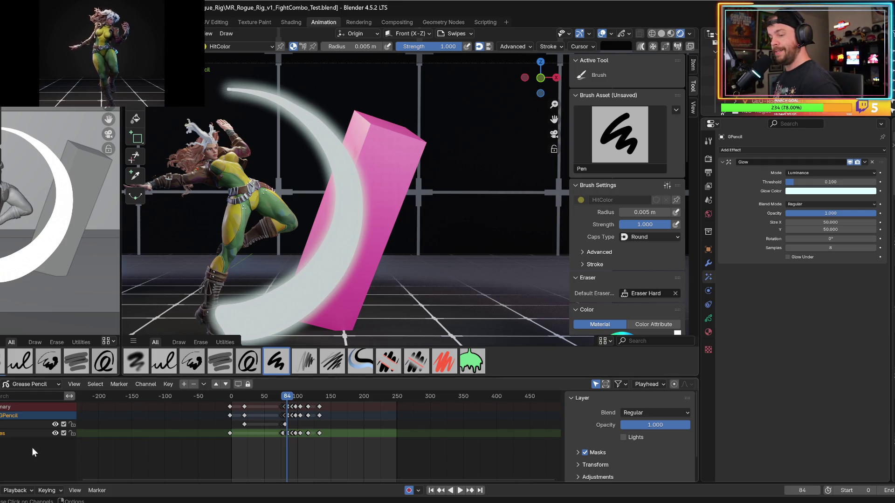
key("space")
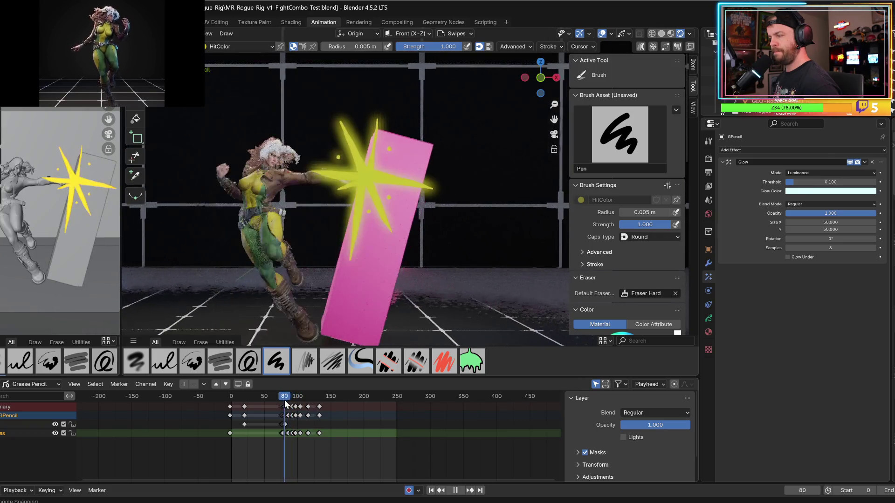
- Stop playback at frame 80 and delete the Glow effect
key("space")
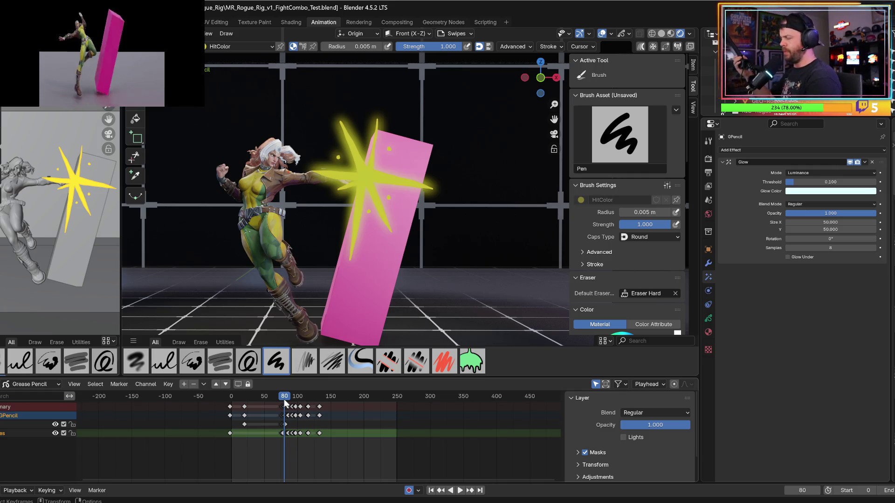
left_click(872, 161)
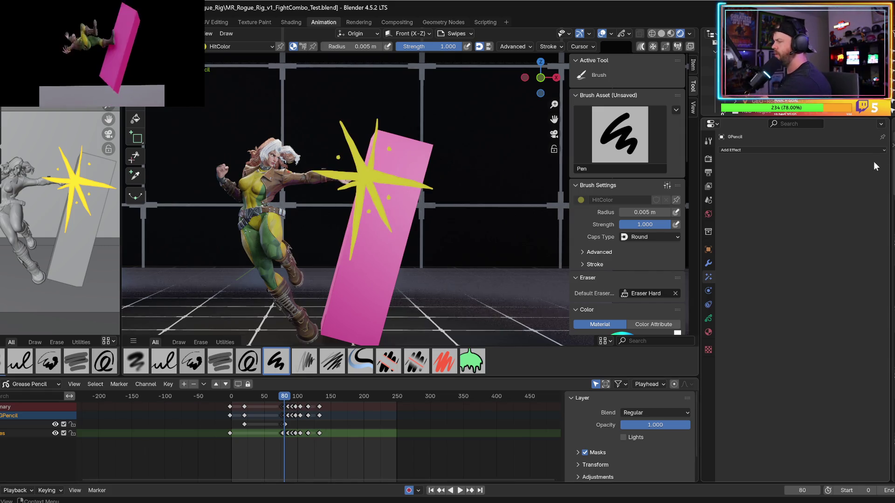
left_click(708, 319)
- Show the material list and click through White and Dust, ending on HitColor
left_click(708, 332)
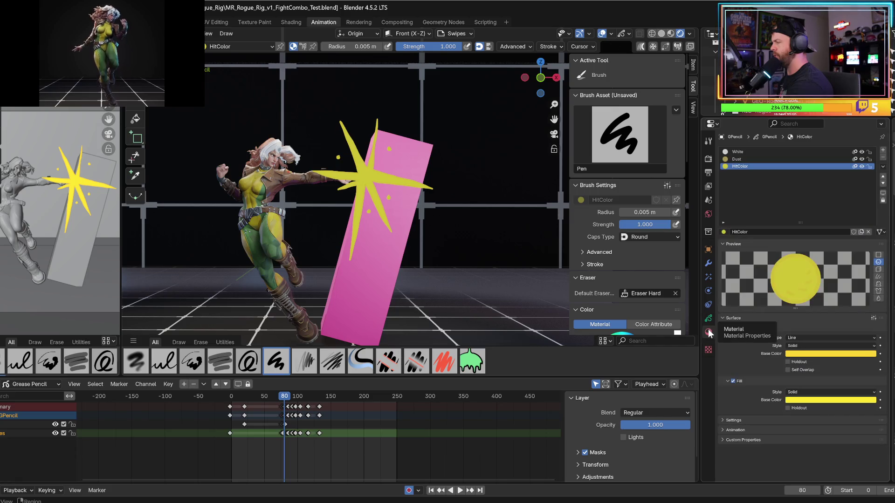
left_click(735, 152)
left_click(736, 159)
left_click(736, 165)
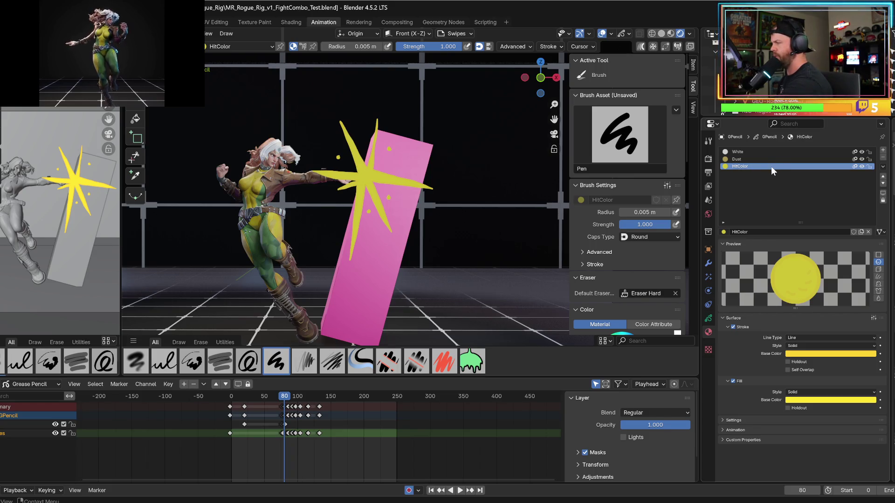
- Add a temporary empty material slot, draw and undo a test stroke, then remove the slot
left_click(861, 166)
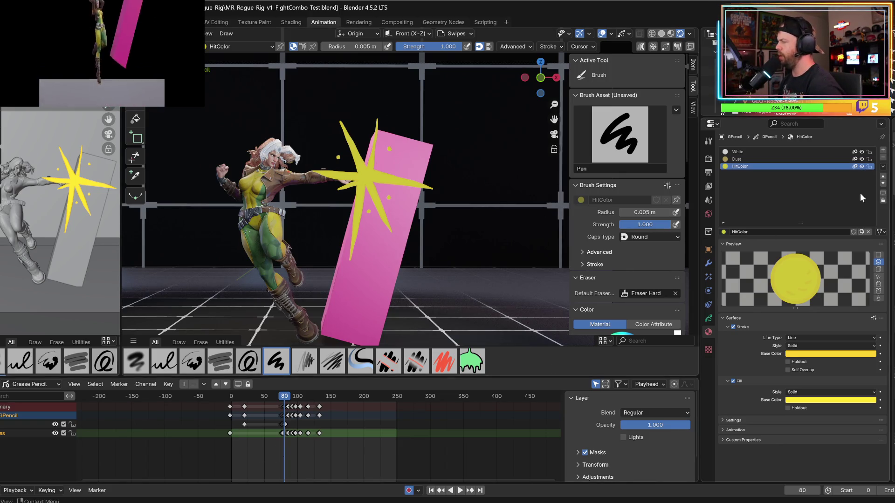
left_click(882, 151)
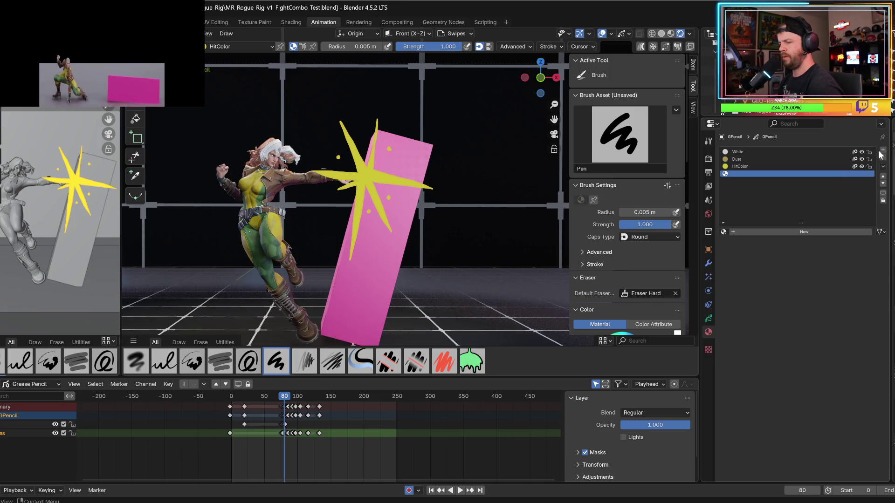
left_click_drag(394, 232, 382, 244)
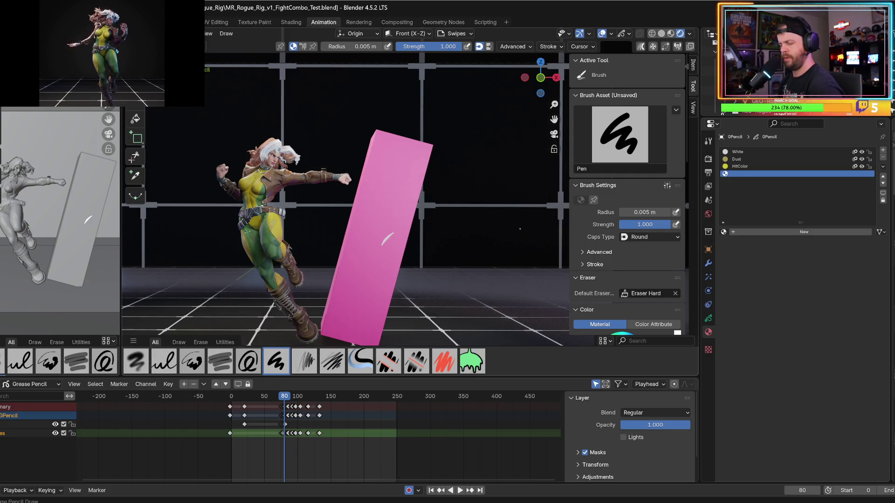
key("ctrl+z")
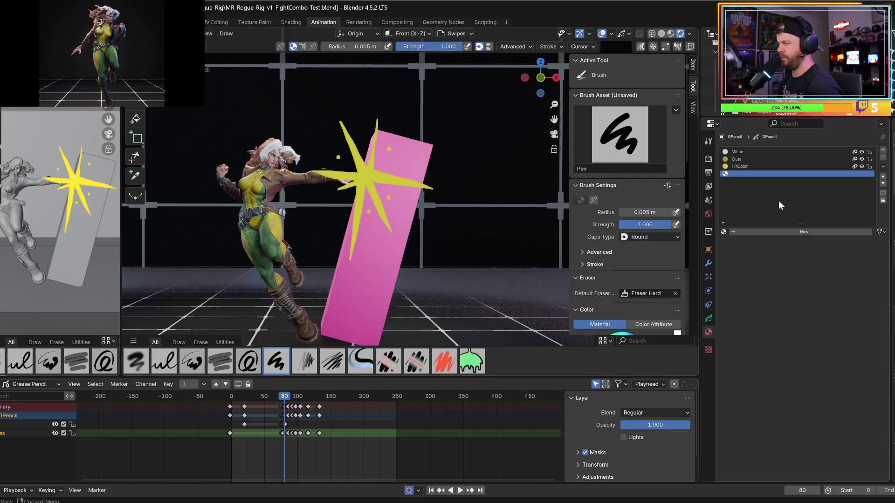
left_click(881, 161)
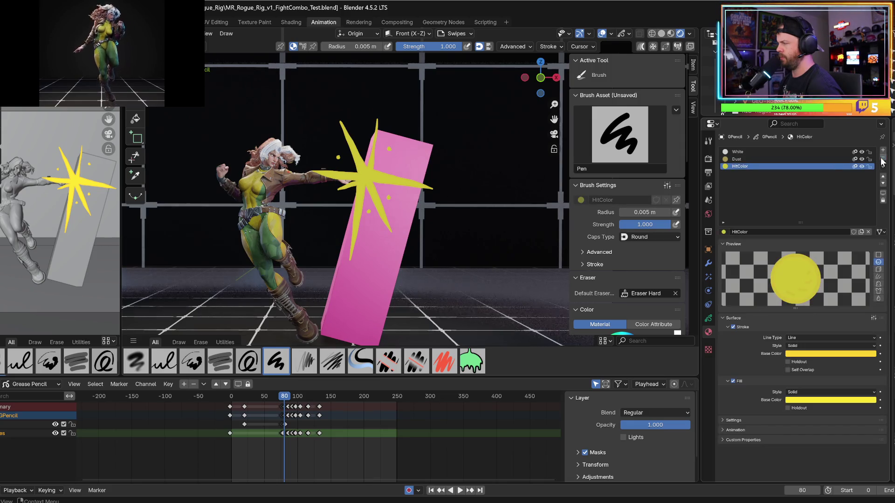
left_click(708, 319)
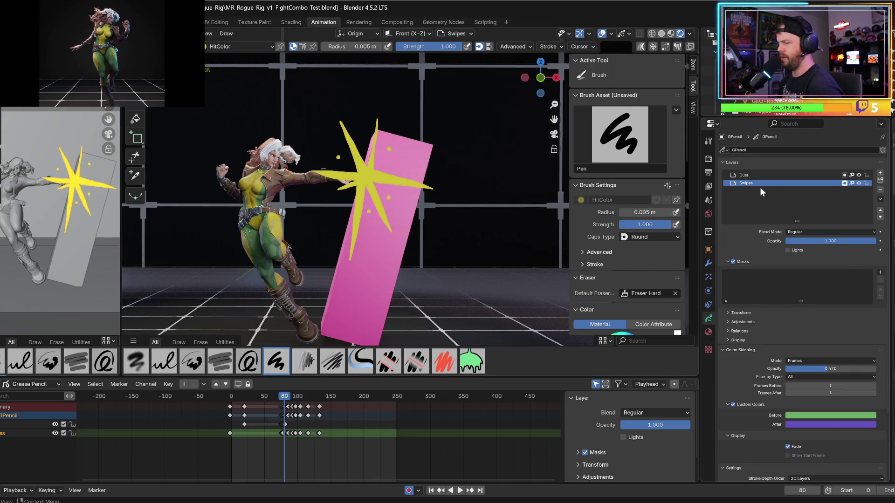
- Add a new Grease Pencil layer and rename it HITLAYER
left_click(879, 174)
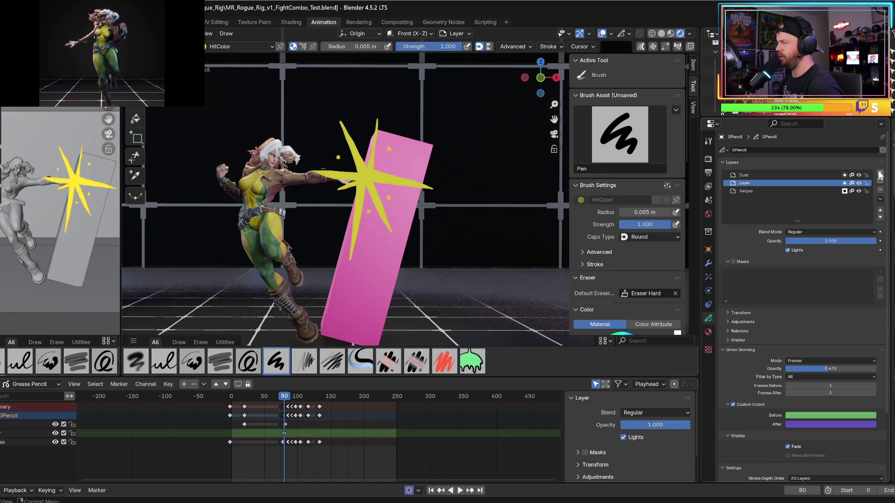
double_click(747, 182)
type("HITLAYER")
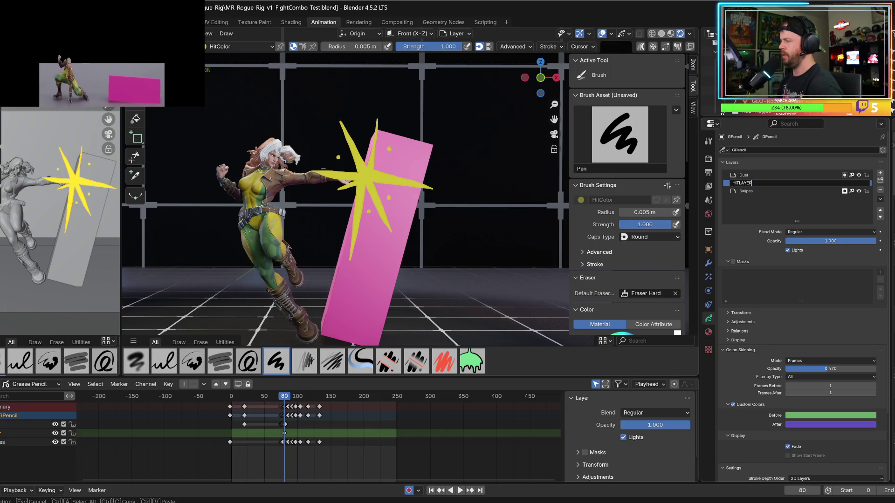
key("Return")
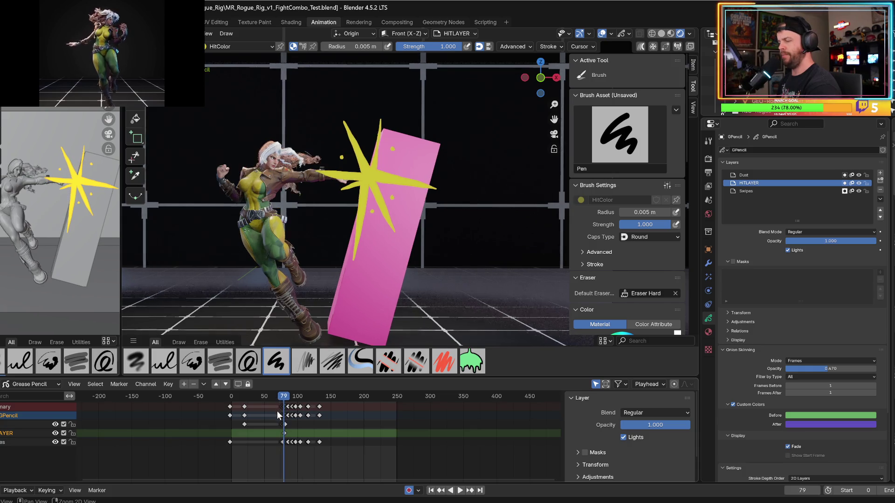
- Zoom the Dope Sheet around frame 80 and check HITLAYER and Swipes visibility
left_click(859, 183)
left_click(858, 183)
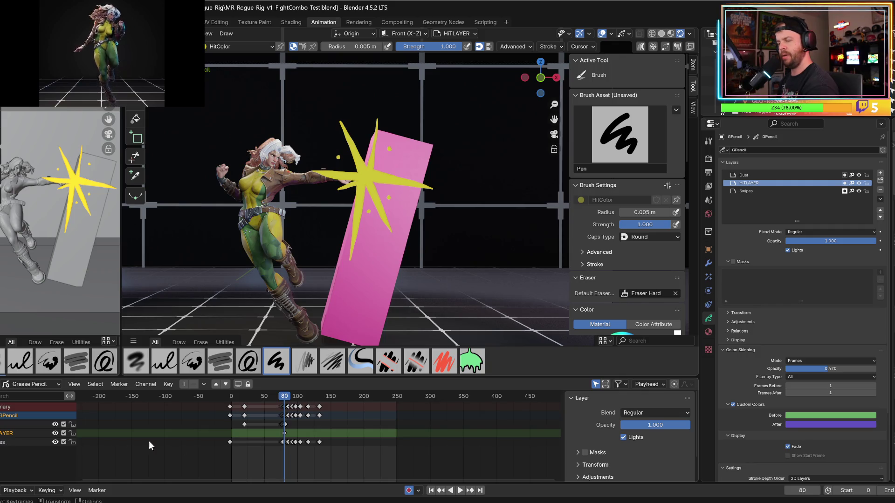
middle_click_drag(306, 474, 363, 434, "ctrl")
left_click(18, 423)
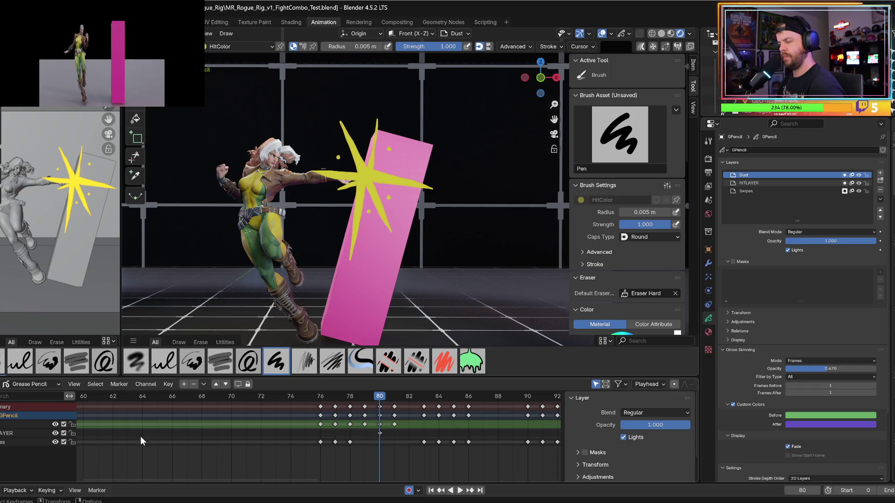
left_click(55, 442)
left_click(55, 442)
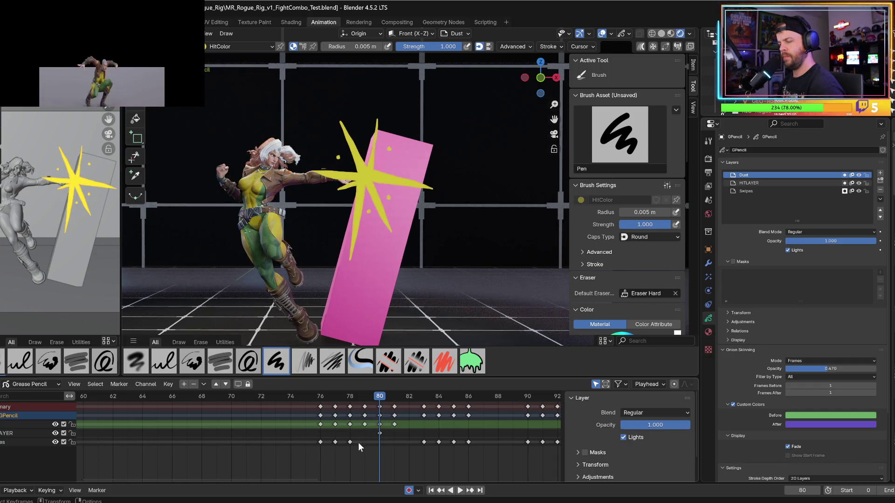
- Select the keyframes at frame 80 and scale them in the Dope Sheet
left_click(375, 442)
left_click(379, 433)
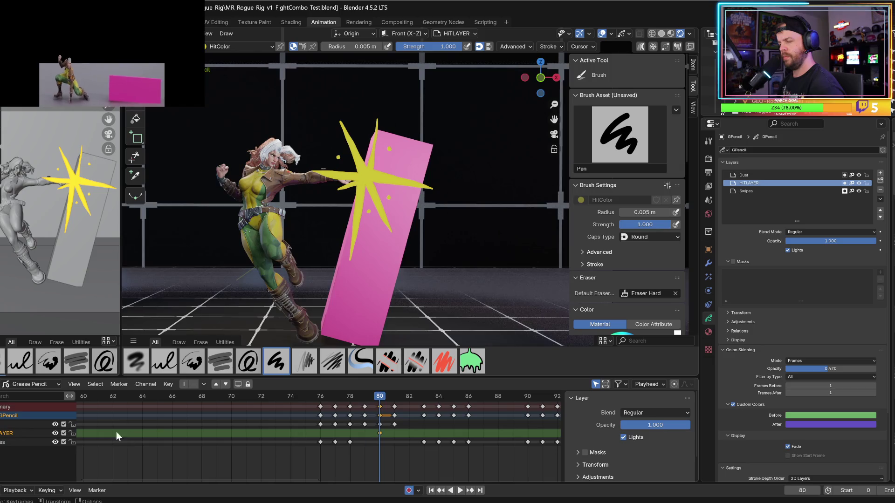
left_click(55, 441)
left_click(53, 441)
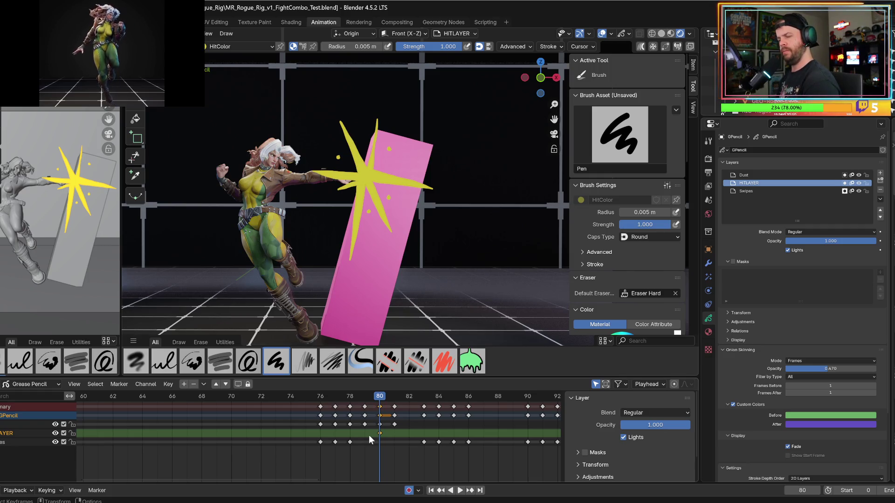
left_click(379, 417, "alt")
key("s")
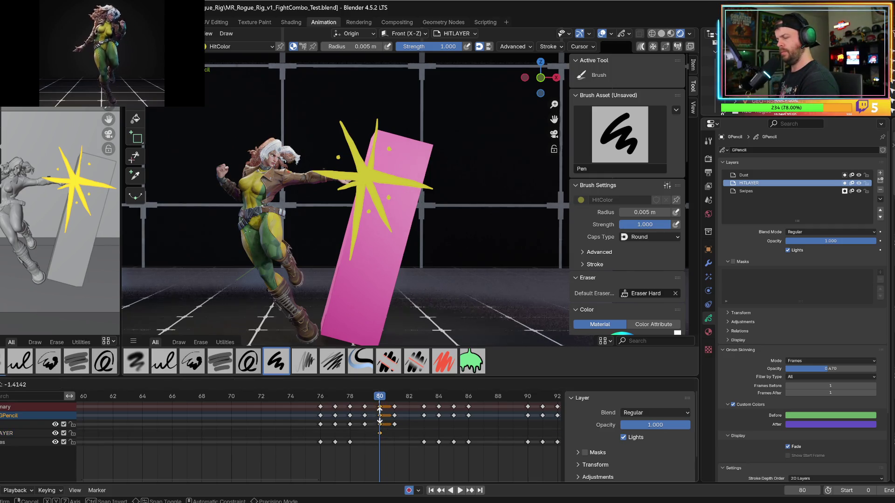
left_click(381, 437)
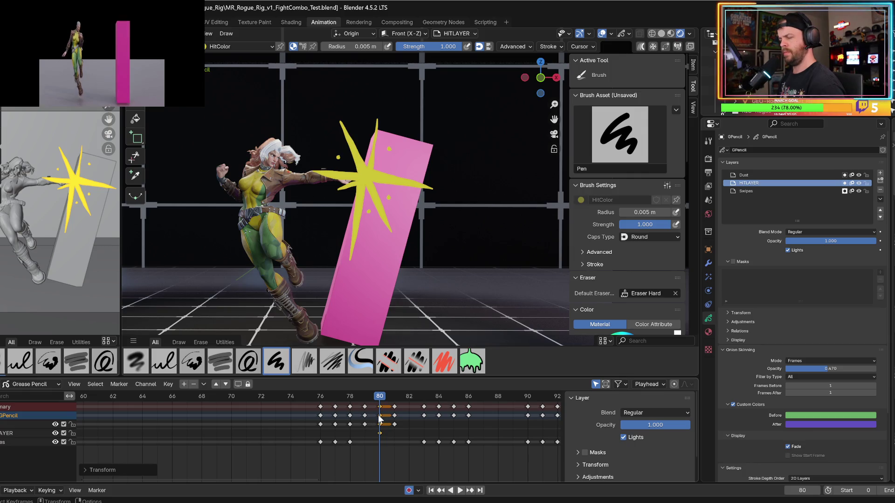
- With HITLAYER active, lock the Dust and Swipes layers
left_click(387, 435)
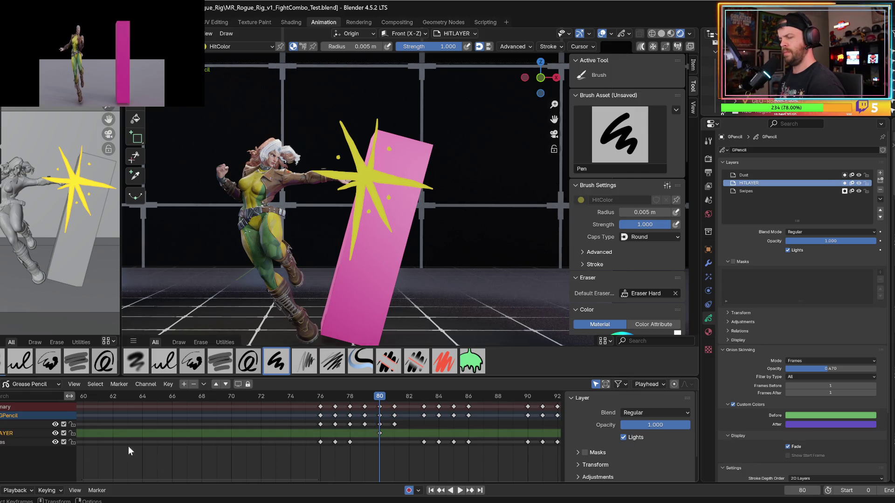
left_click(72, 424)
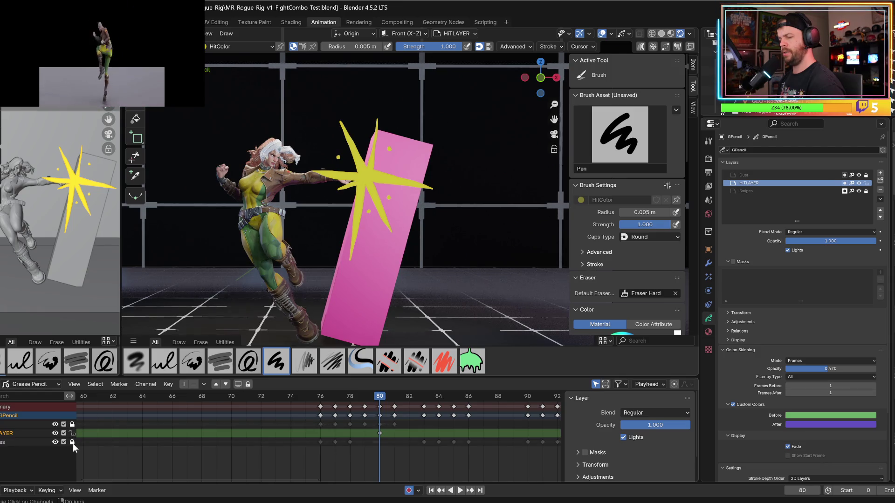
left_click(73, 443)
- Paste the frame-80 keys onto HITLAYER and play back to review the hit
left_click(379, 414)
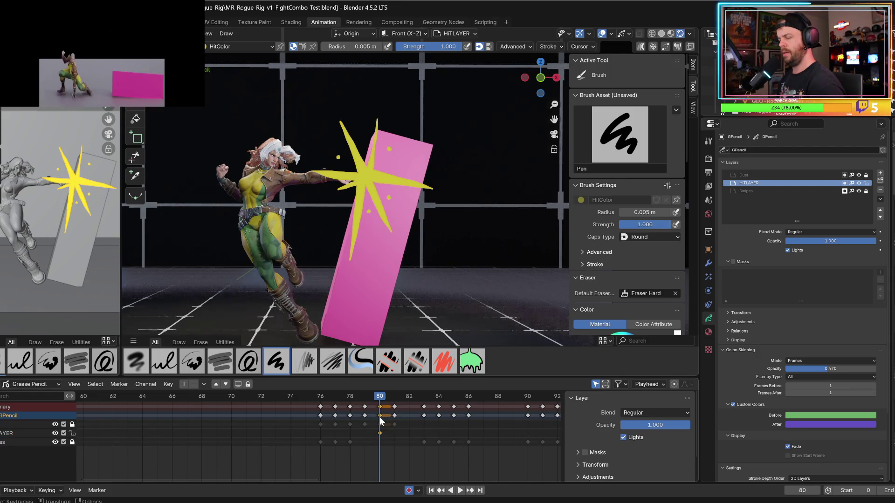
left_click(380, 433)
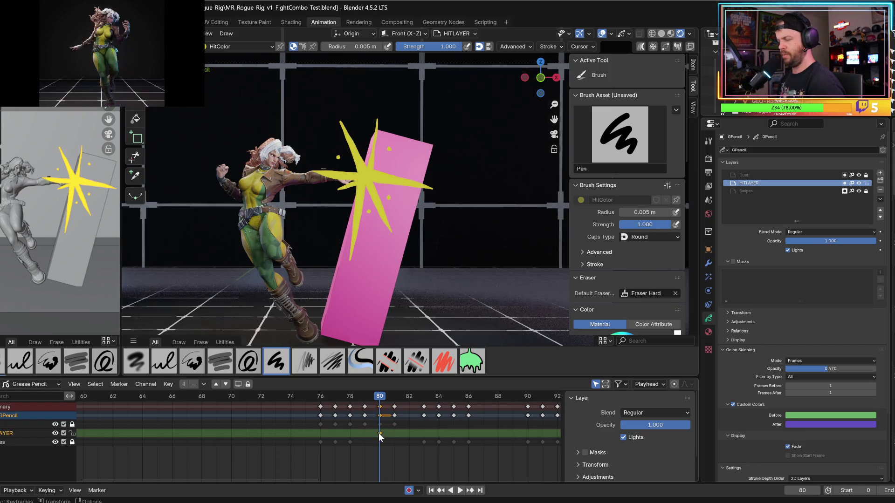
key("ctrl+v")
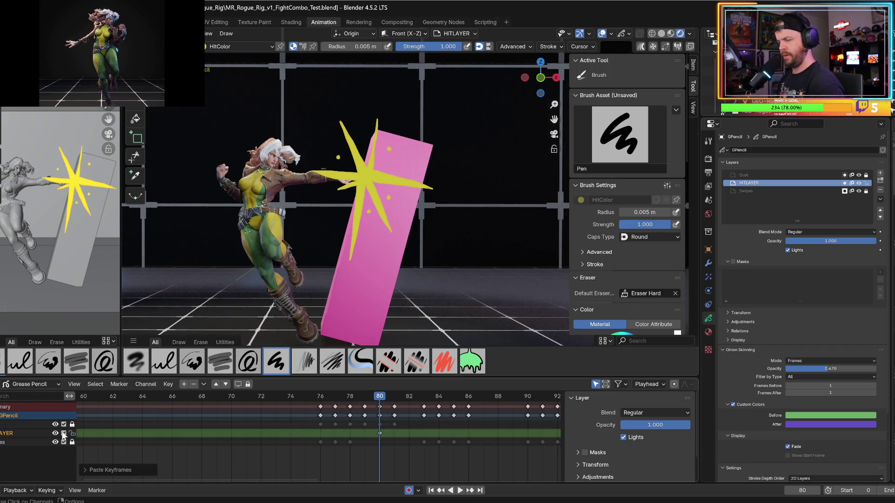
left_click(55, 433)
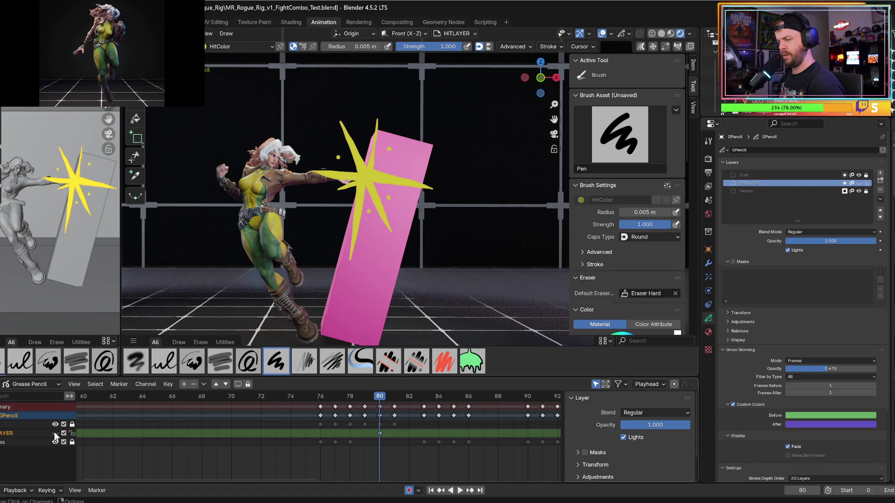
left_click(379, 416)
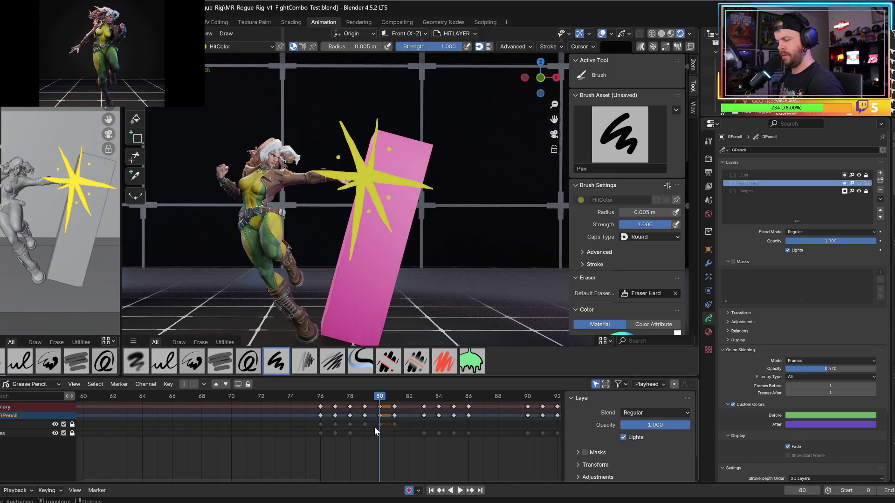
key("space")
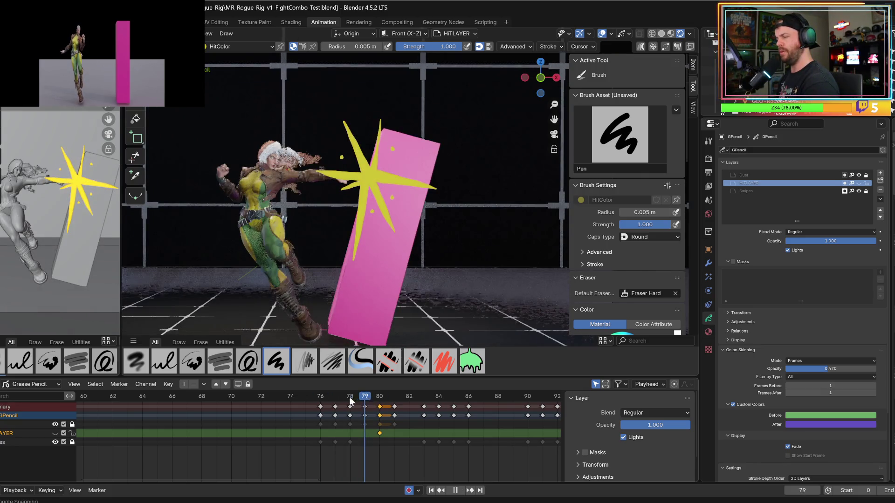
- Stop at frame 79, hide HITLAYER, and unlock the Swipes layer
key("space")
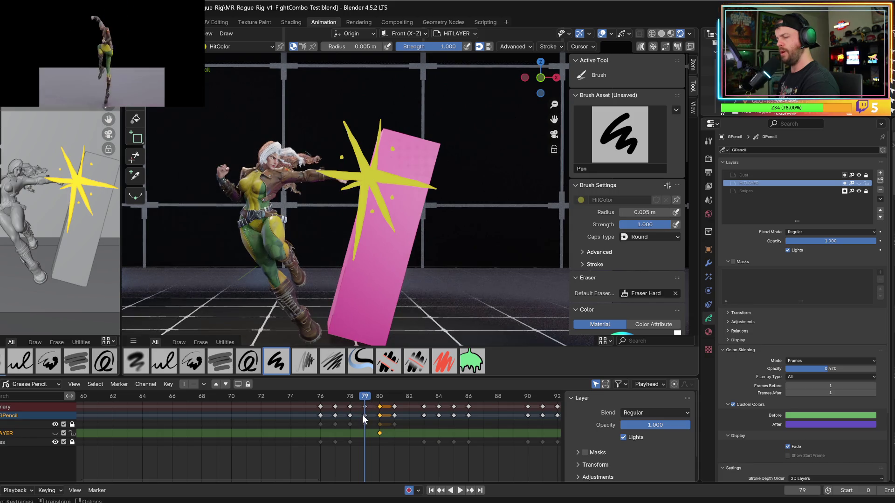
left_click(55, 424)
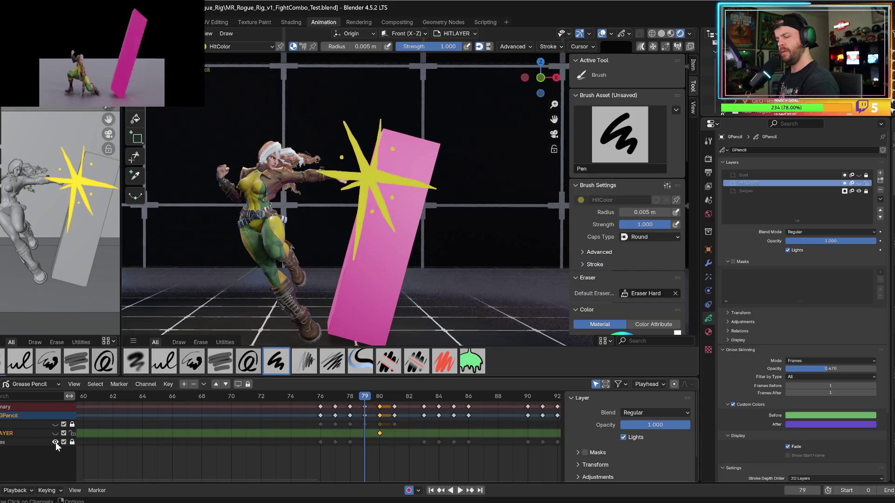
left_click(55, 441)
left_click(55, 442)
left_click(72, 442)
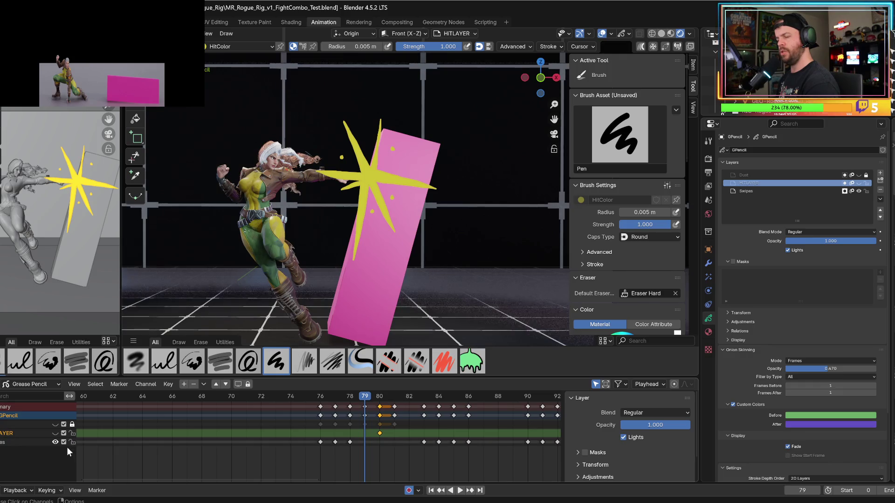
- Try deleting the frame-78 Swipes keyframe, then undo the deletion
left_click(350, 441)
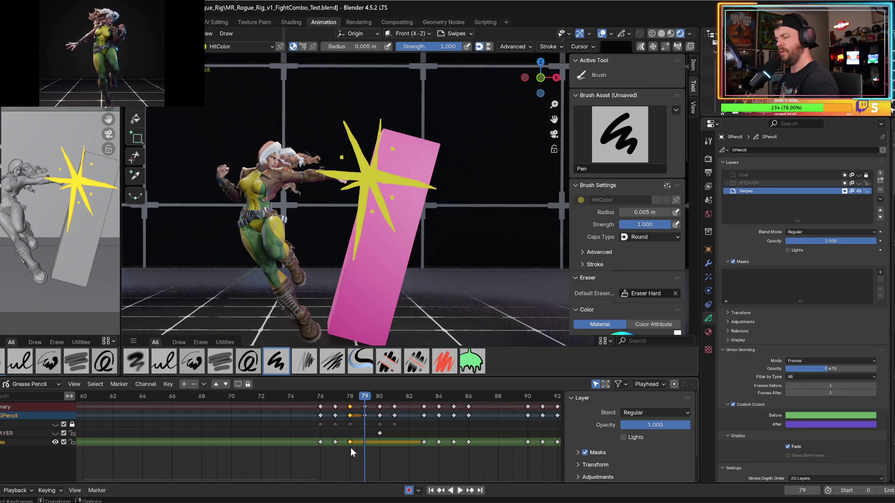
key("i")
key("Escape")
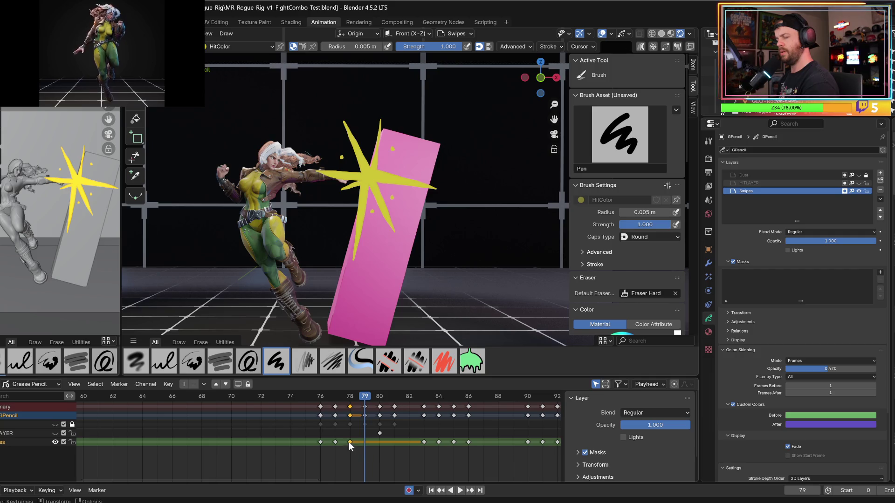
key("Delete")
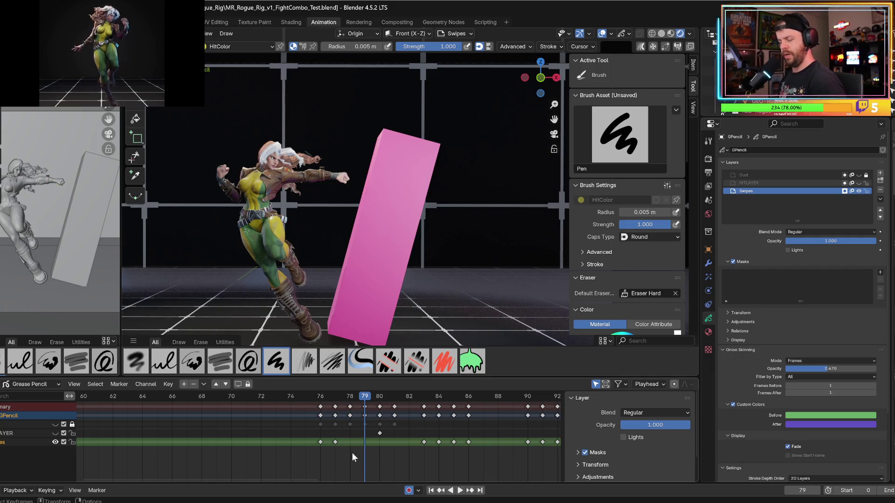
key("ctrl+z")
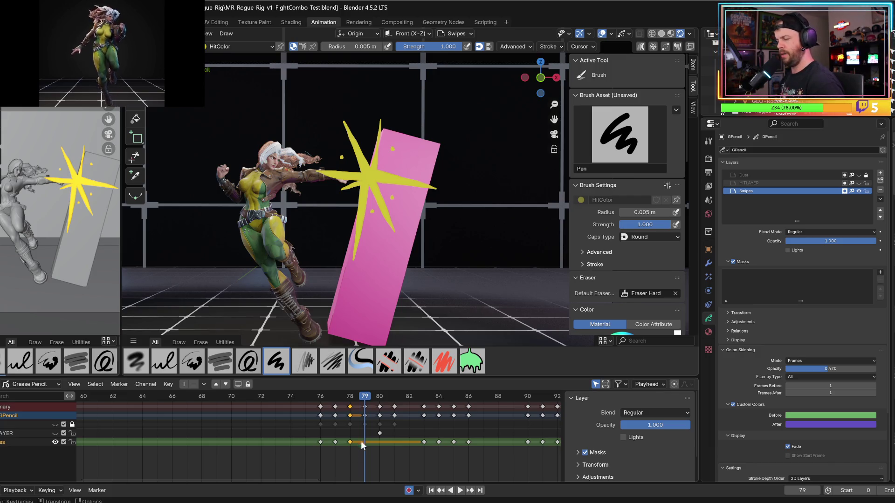
- Paste the starburst keyframe onto HITLAYER
left_click(364, 434)
key("ctrl+v")
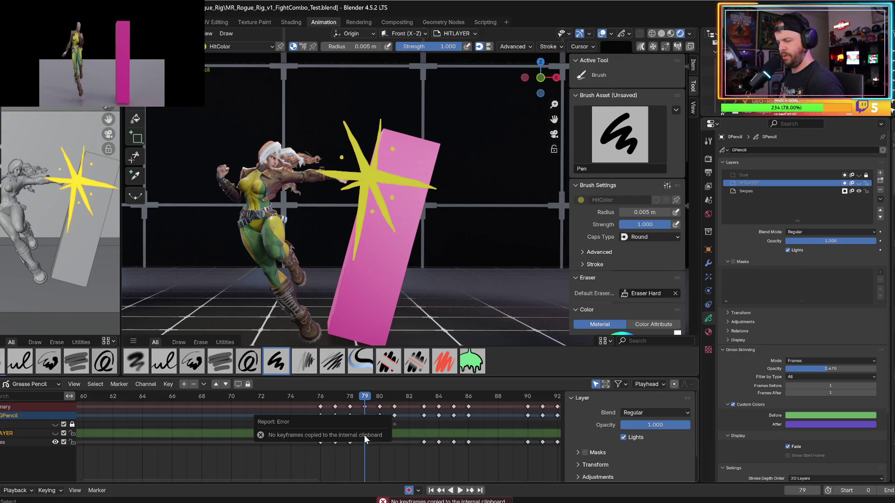
key("ctrl+v")
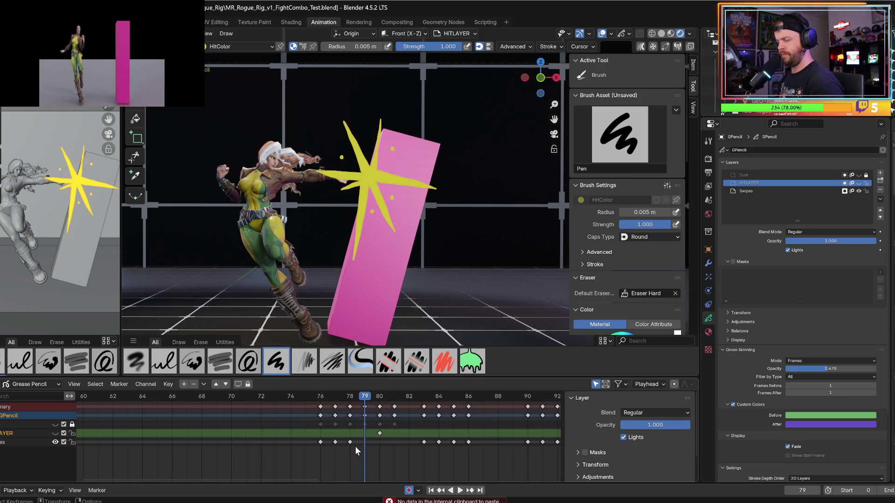
- Delete the frame-78 starburst keyframe from the Swipes layer
left_click(350, 442)
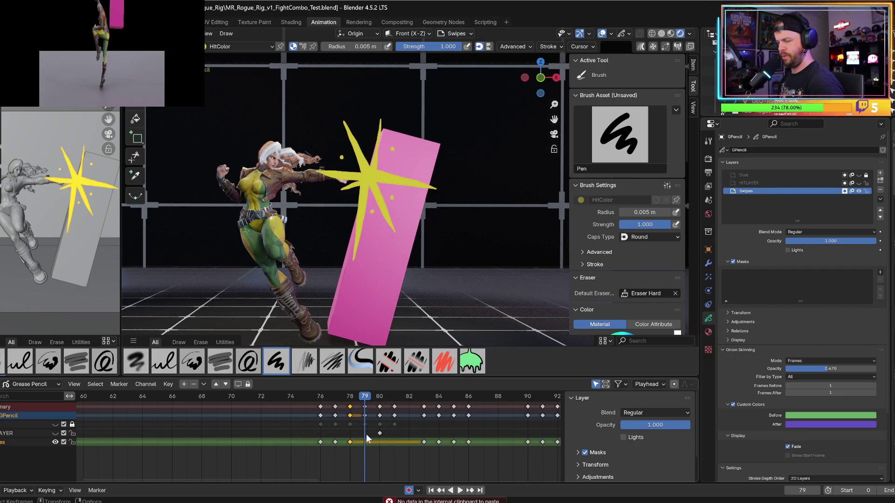
left_click(365, 434)
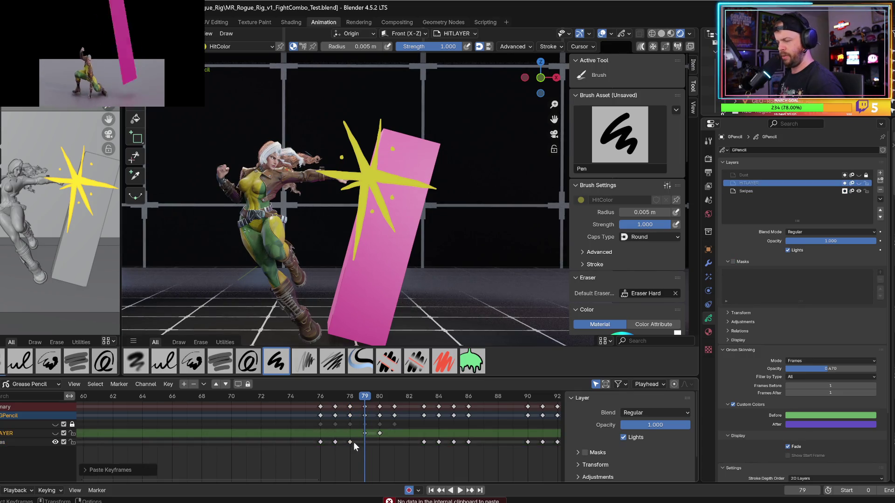
left_click(351, 441)
key("Delete")
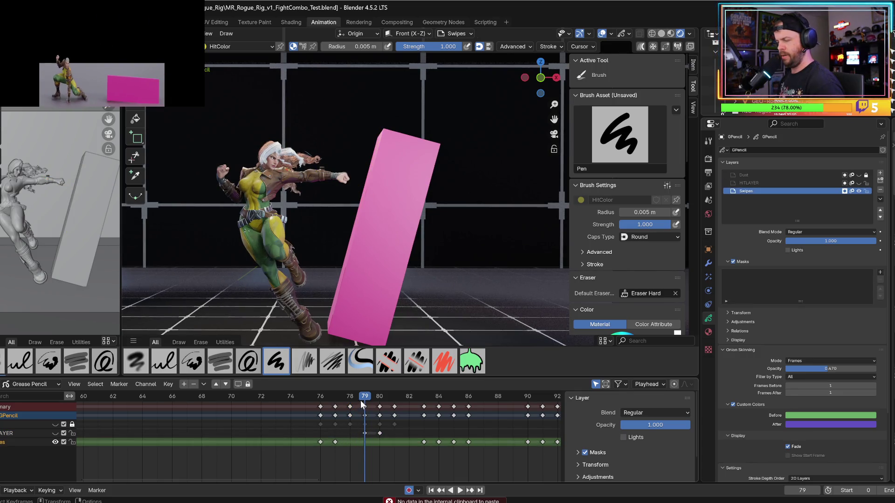
- Show HITLAYER again and play back to check the starburst timing
left_click(55, 432)
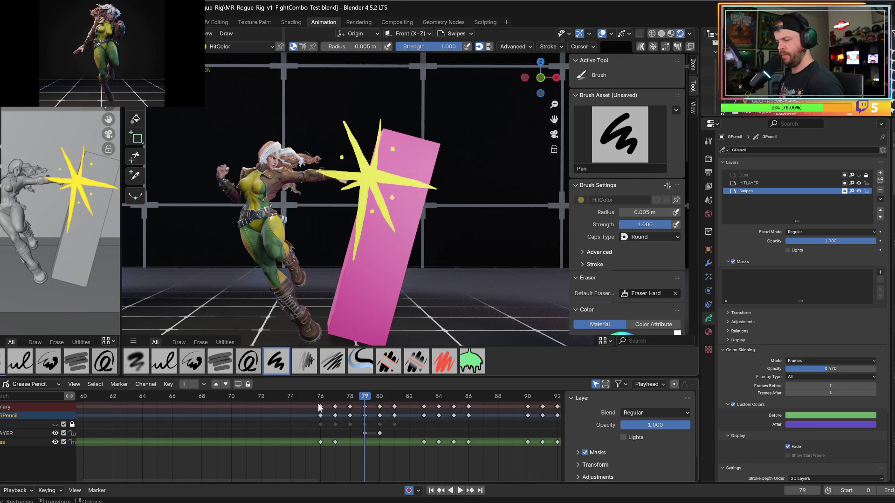
key("space")
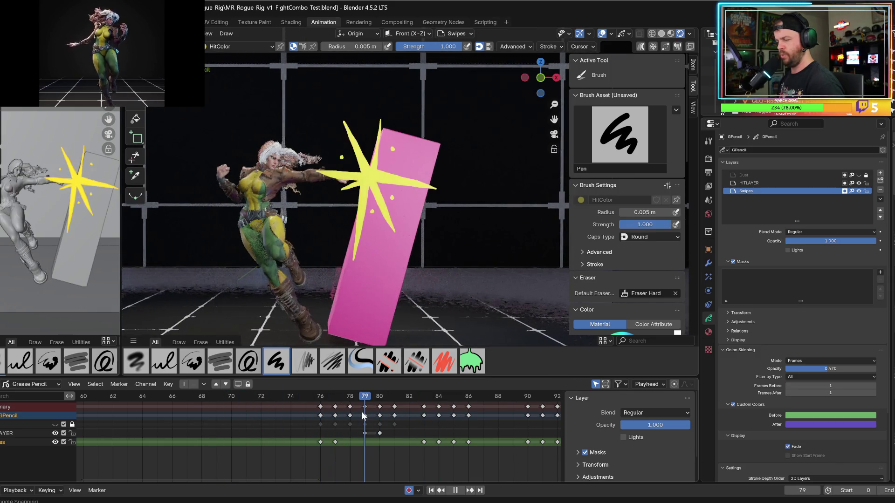
key("space")
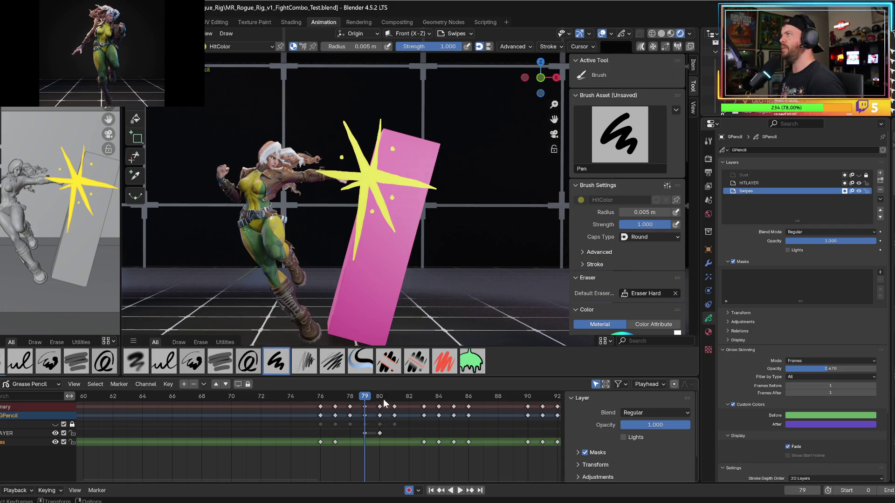
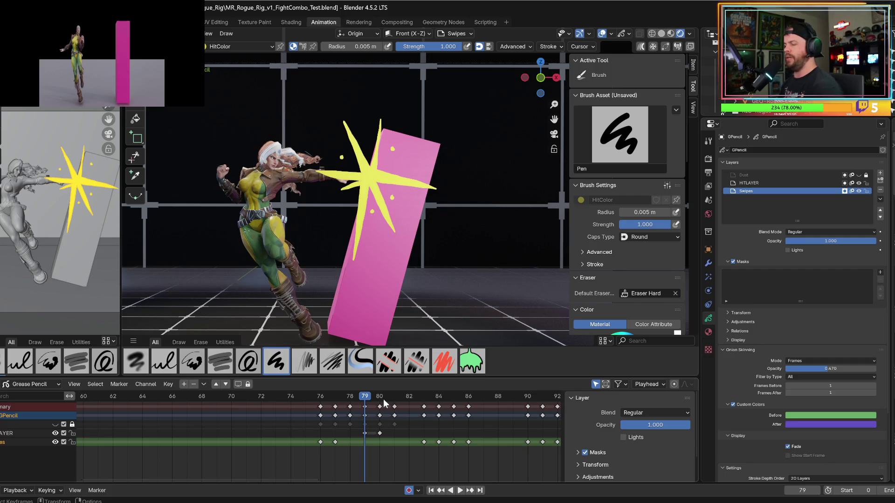
- Preview the hit animation, settling on frame 79
key("space")
key("space")
mouse_move(365, 397)
left_mouse_down()
mouse_move(336, 397)
mouse_move(357, 395)
left_mouse_up()
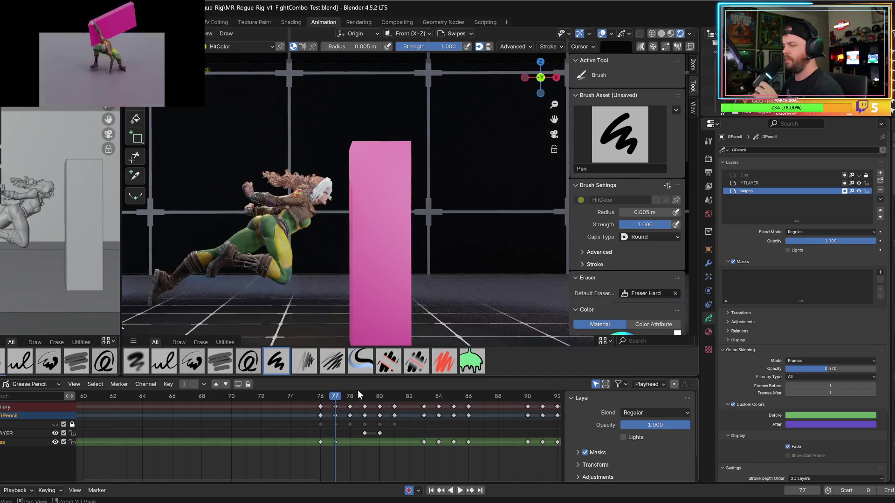
key("space")
key("Escape")
key("space")
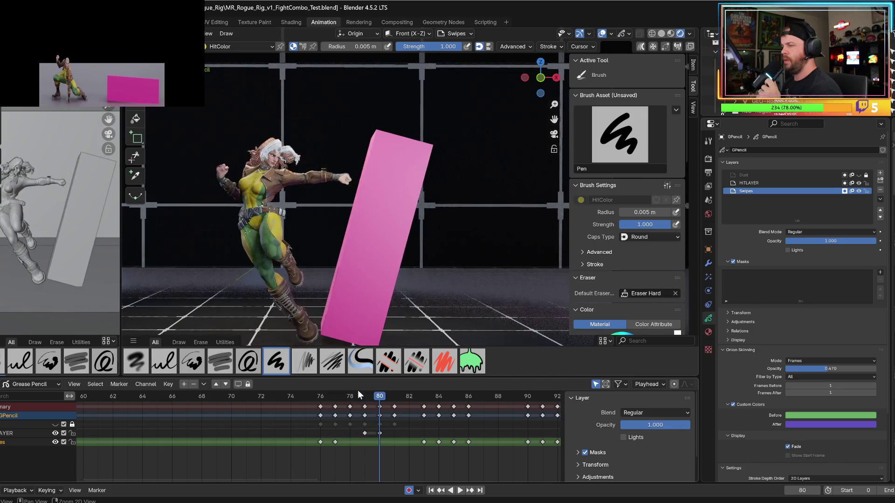
key("space")
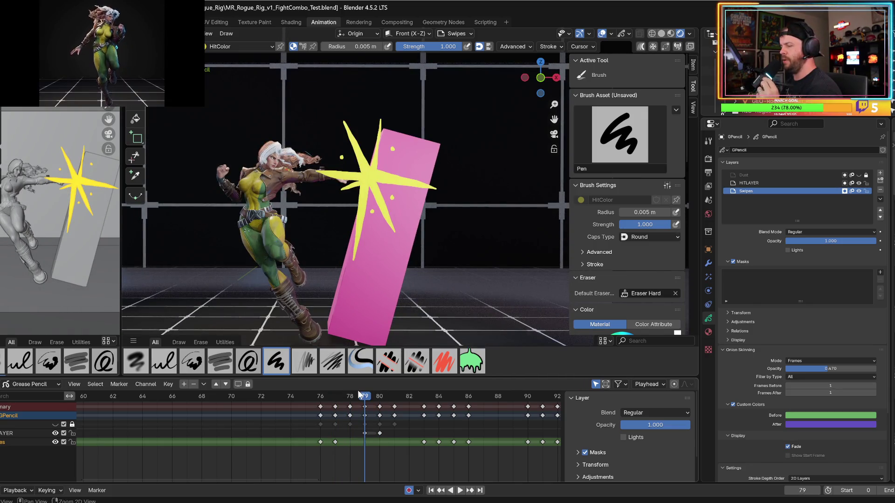
key("space")
key("Escape")
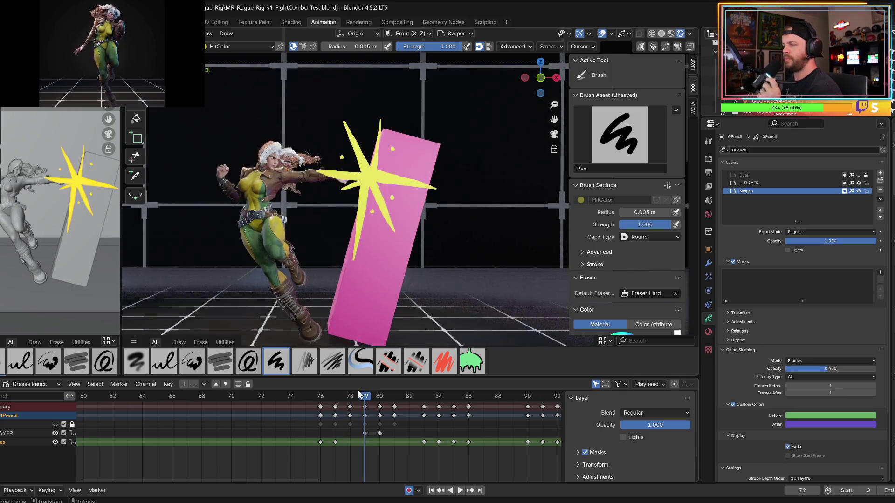
- Make HITLAYER active and add a Glow effect with threshold raised to 0.279
left_click(33, 433)
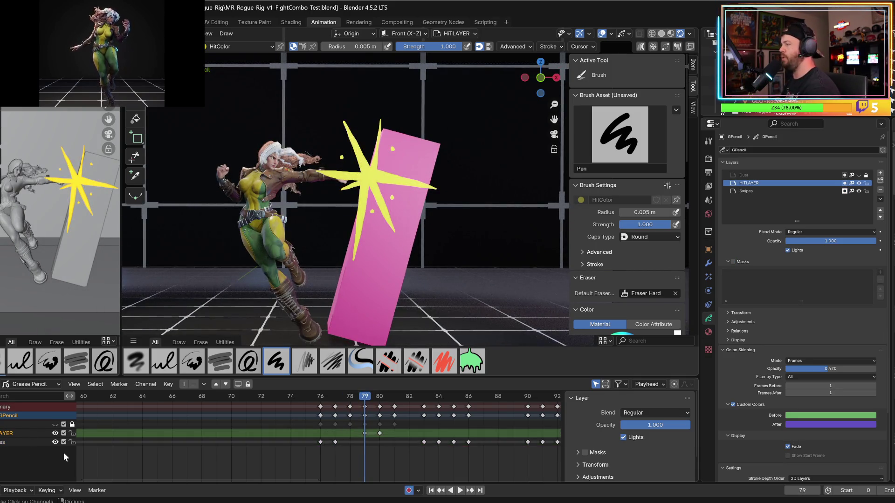
left_click(707, 277)
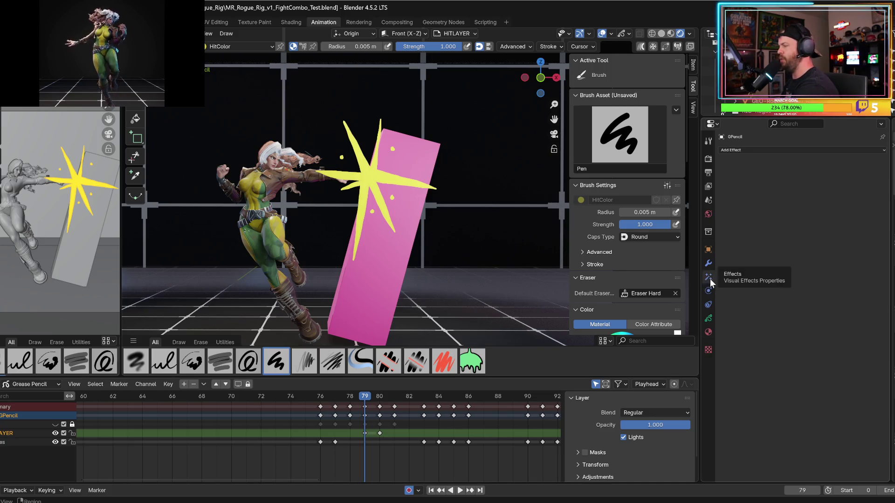
left_click(729, 152)
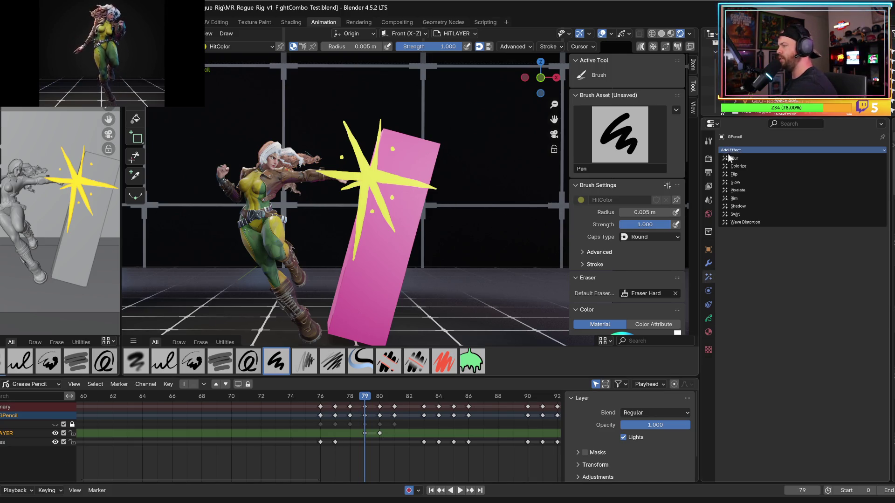
left_click(732, 183)
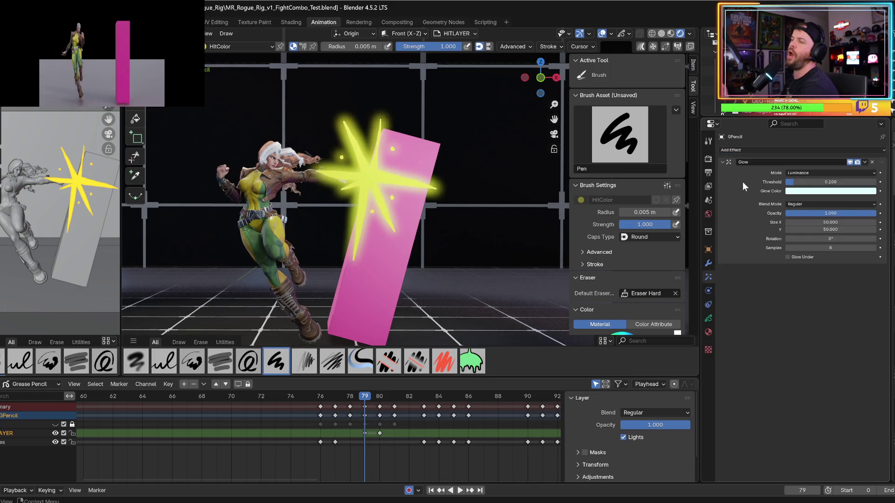
mouse_move(799, 182)
left_mouse_down()
mouse_move(834, 181)
mouse_move(806, 184)
mouse_move(813, 189)
left_mouse_up()
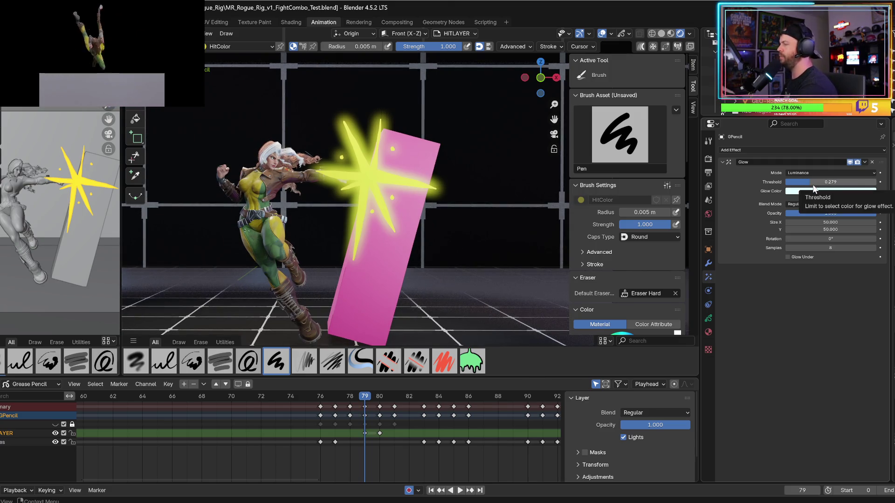
- Compare the Glow blend modes, settle on Add, and widen Size X to 63.5
left_click(816, 202)
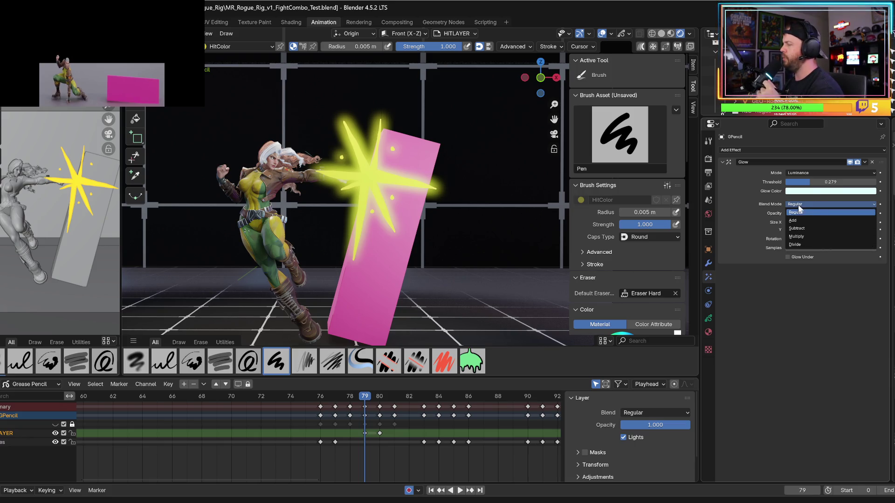
left_click(790, 218)
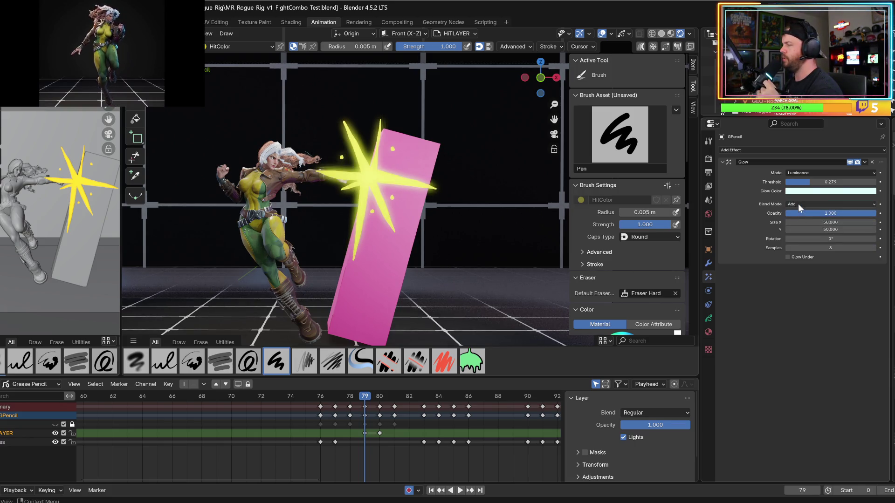
left_click(797, 203)
left_click(793, 229)
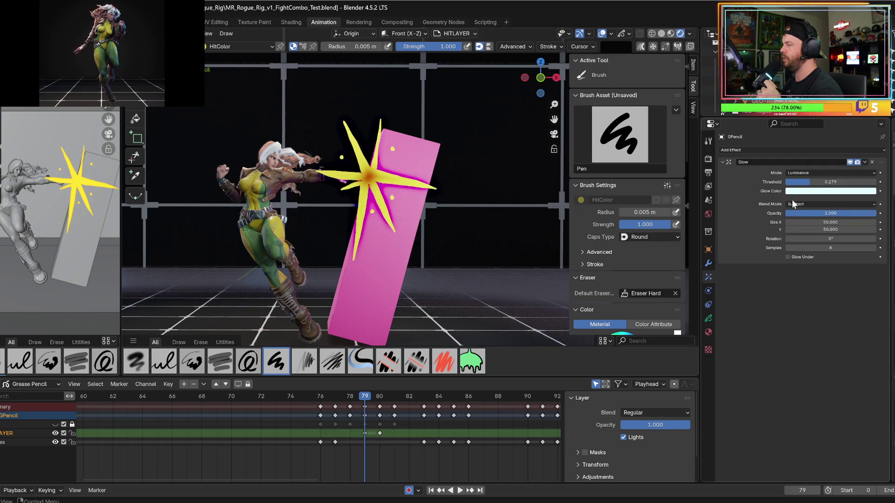
left_click(792, 204)
left_click(789, 234)
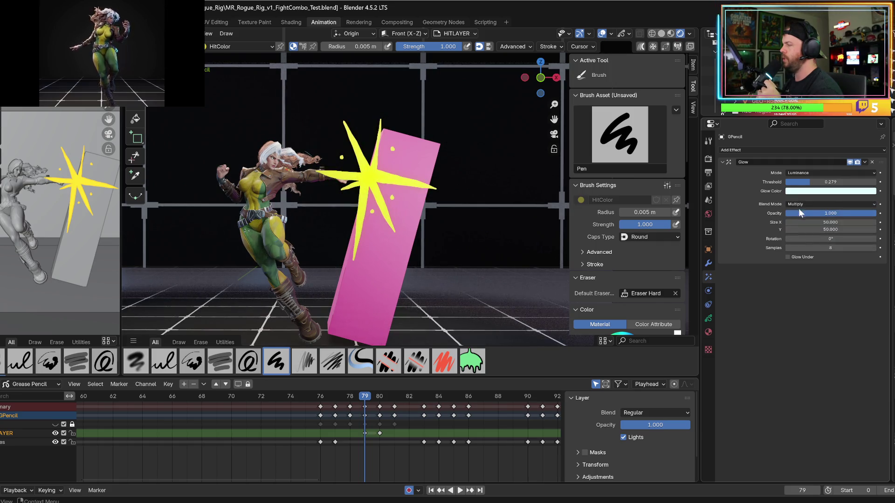
left_click(797, 208)
left_click(793, 242)
left_click(794, 206)
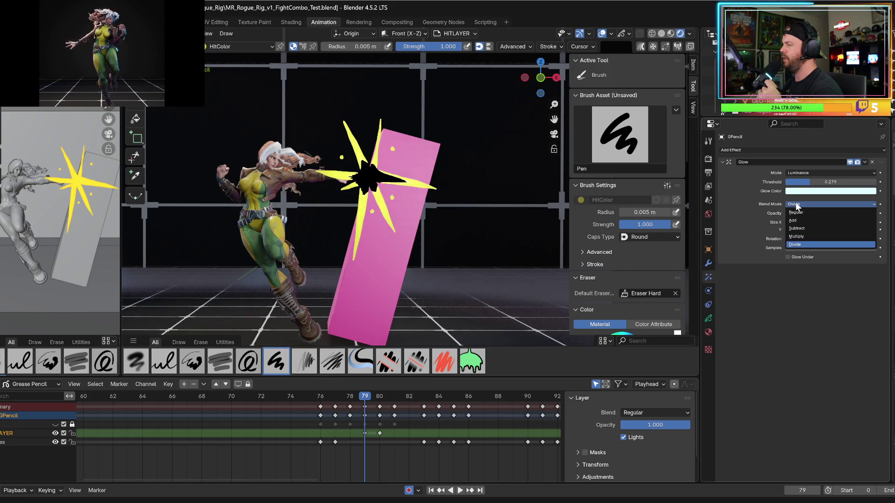
left_click(794, 219)
mouse_move(808, 223)
left_mouse_down()
mouse_move(843, 223)
mouse_move(780, 237)
left_mouse_up()
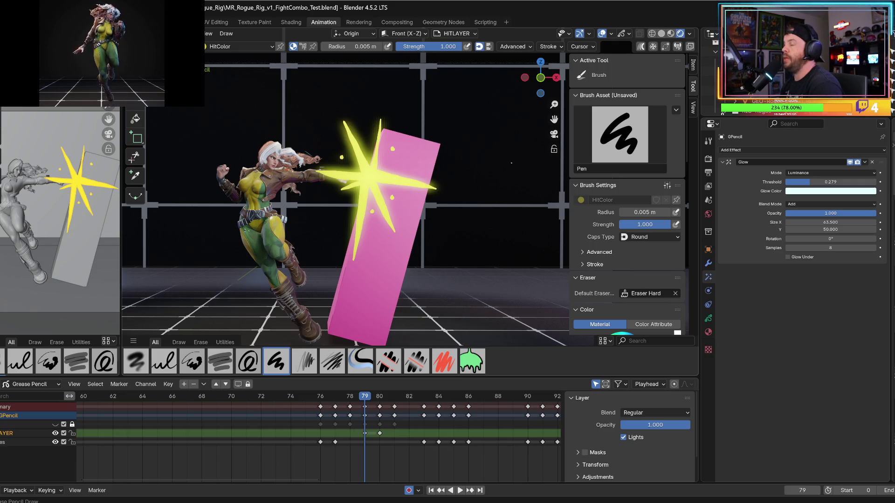
- Paint over the thin yellow stroke to make a thick glowing slash beside the box corner
mouse_move(361, 398)
left_mouse_down()
mouse_move(340, 404)
mouse_move(362, 432)
mouse_move(347, 425)
mouse_move(350, 433)
left_mouse_up()
right_click(347, 425)
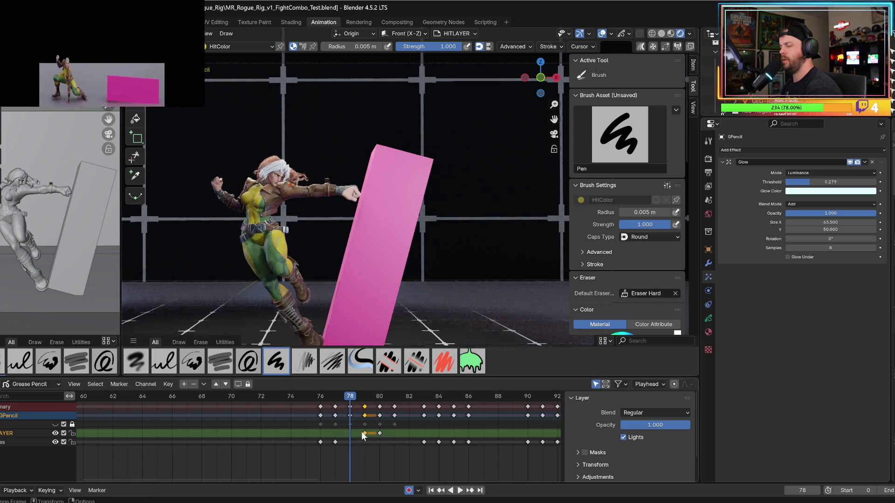
left_click_drag(350, 397, 364, 399)
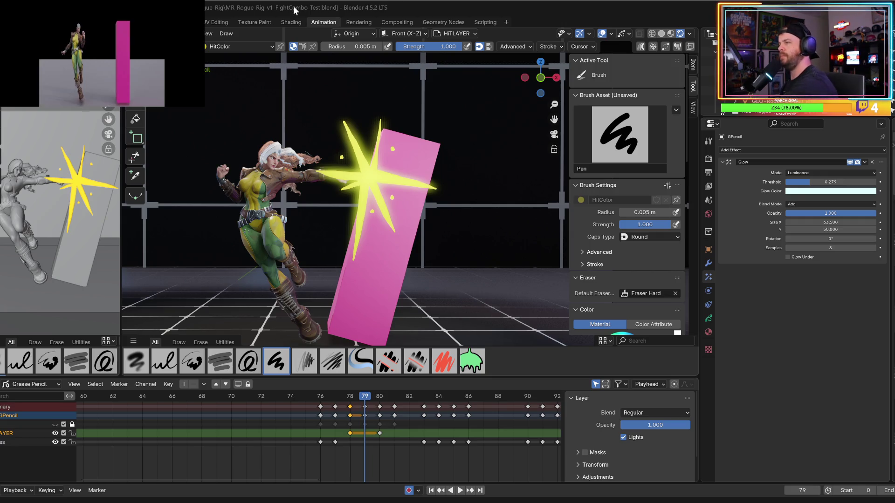
mouse_move(360, 401)
left_mouse_down()
mouse_move(350, 402)
mouse_move(364, 399)
left_mouse_up()
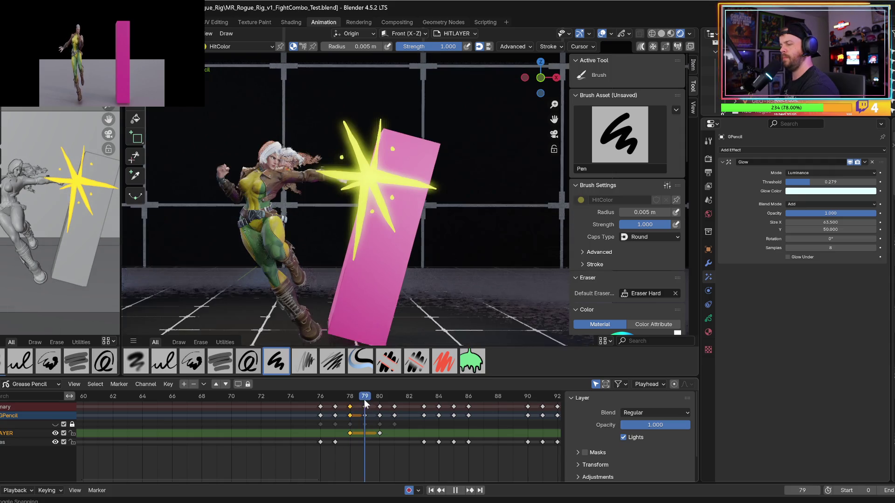
mouse_move(358, 129)
left_mouse_down()
mouse_move(350, 107)
mouse_move(361, 169)
left_mouse_up()
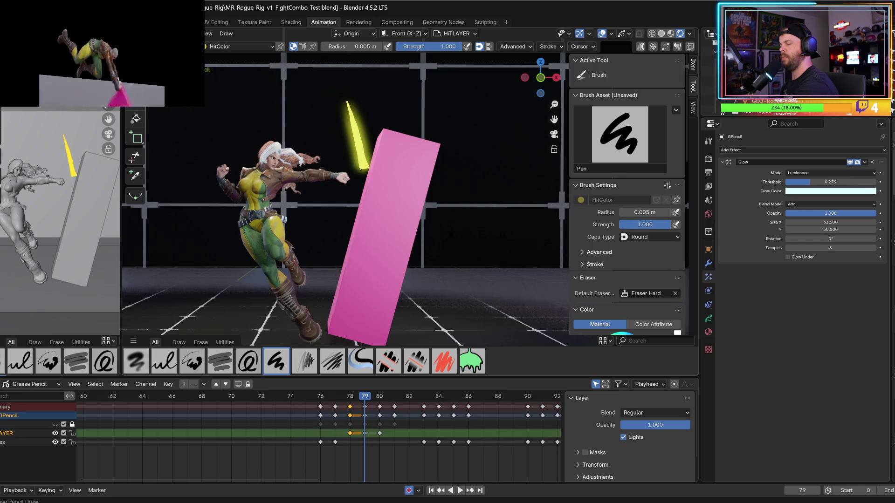
left_click(629, 34)
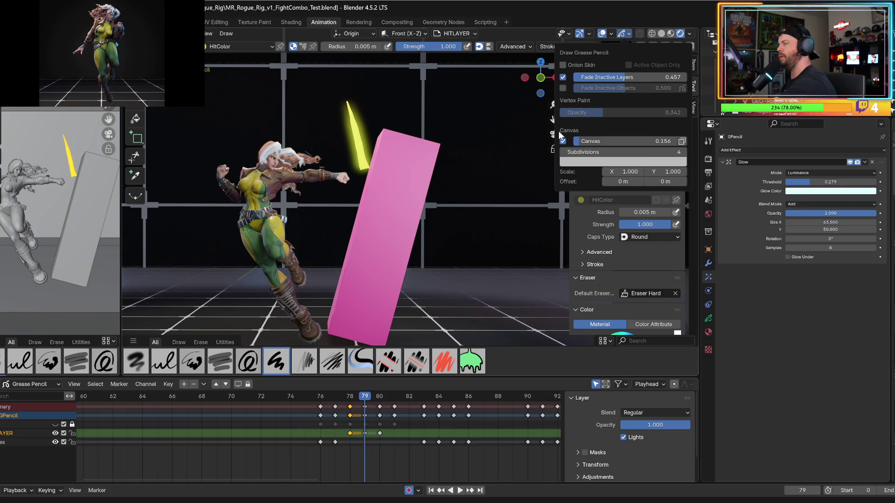
- Turn on onion skinning and compare frames 78 and 79
left_click(563, 65)
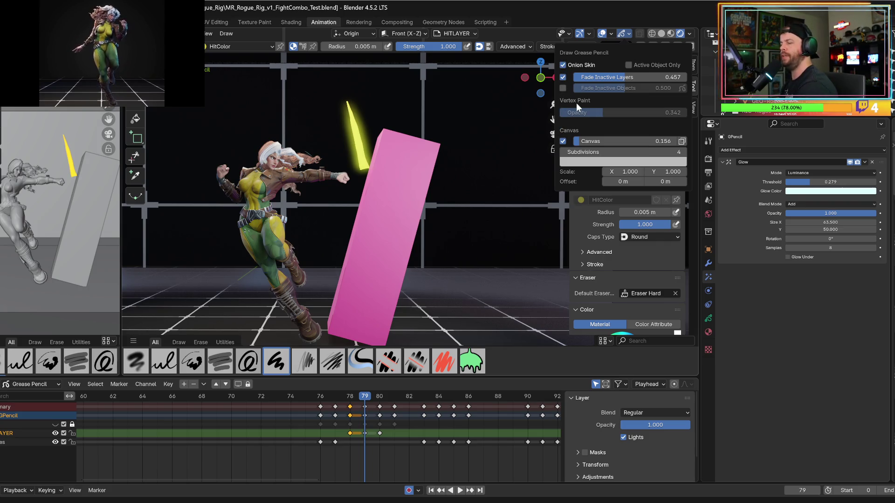
left_click(365, 433)
mouse_move(365, 401)
left_mouse_down()
mouse_move(351, 397)
mouse_move(365, 397)
left_mouse_up()
left_click(623, 35)
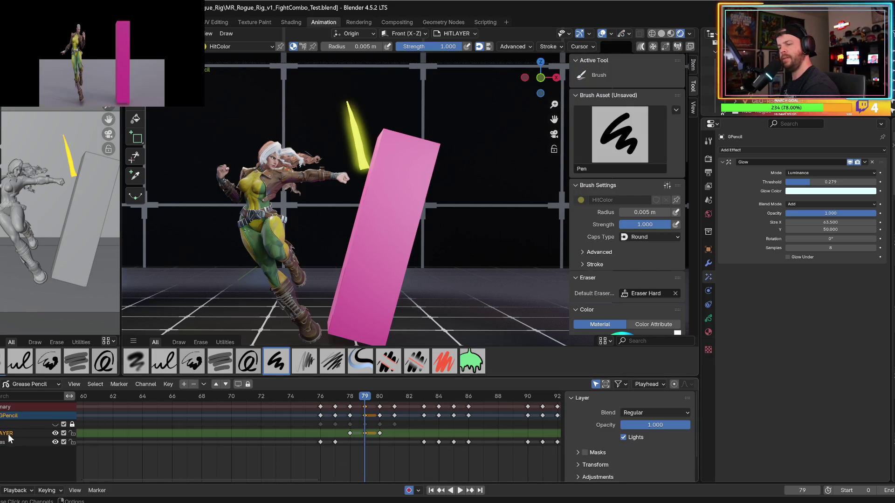
left_click_drag(347, 398, 350, 402)
key("Right")
key("Left")
key("Right")
- Try a V-shaped stroke off the slash tip, undo it, and replay the hit
mouse_move(360, 171)
left_mouse_down()
mouse_move(303, 153)
mouse_move(354, 174)
mouse_move(366, 190)
mouse_move(373, 270)
mouse_move(378, 184)
left_mouse_up()
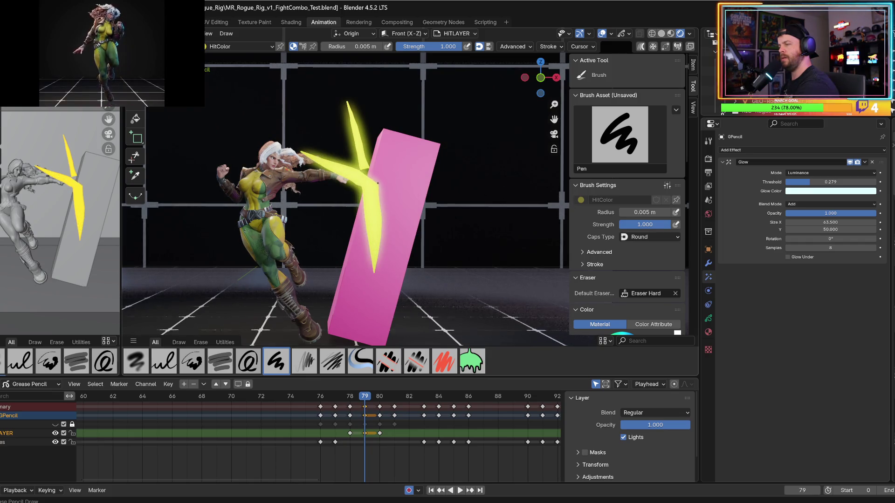
key("ctrl+z")
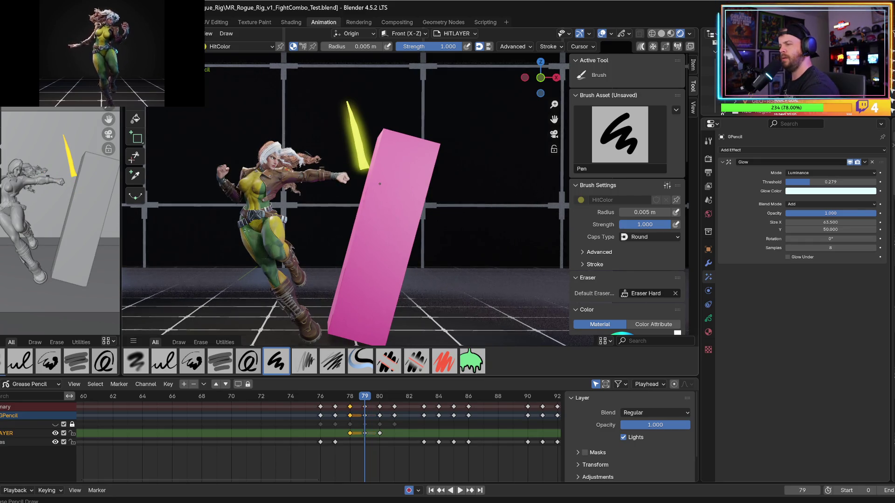
left_click(356, 398)
key("Right")
key("Left")
key("Right")
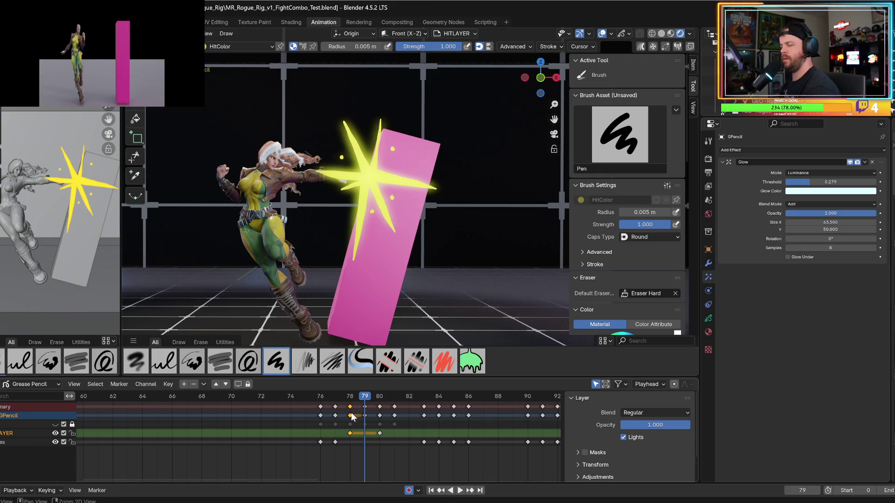
key("space")
key("space")
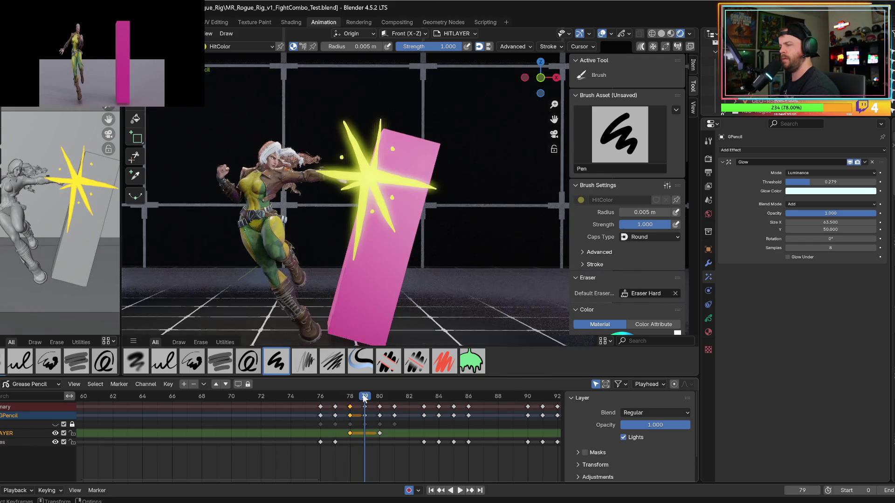
- Draw crossing yellow strokes over the pink box top to form an X-shaped burst
mouse_move(420, 119)
left_mouse_down()
mouse_move(380, 172)
mouse_move(443, 217)
left_mouse_up()
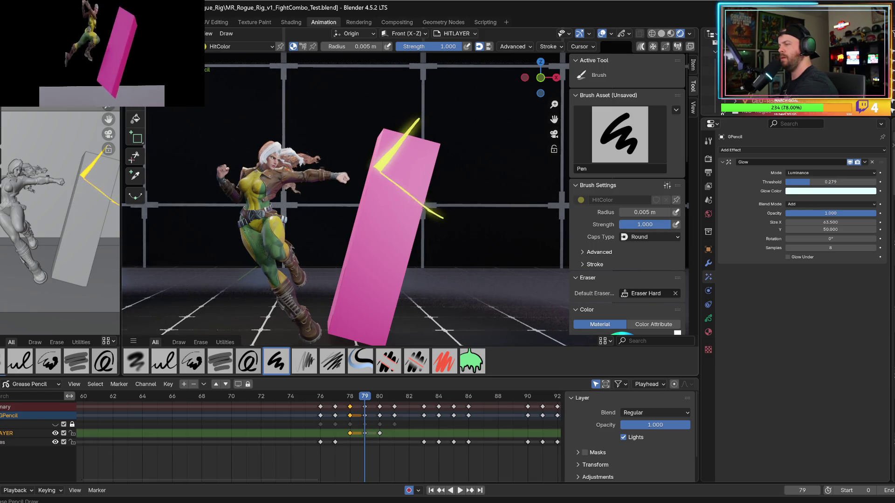
mouse_move(373, 185)
left_mouse_down()
mouse_move(355, 267)
mouse_move(364, 186)
mouse_move(310, 150)
left_mouse_up()
mouse_move(367, 159)
left_mouse_down()
mouse_move(309, 150)
mouse_move(367, 159)
left_mouse_up()
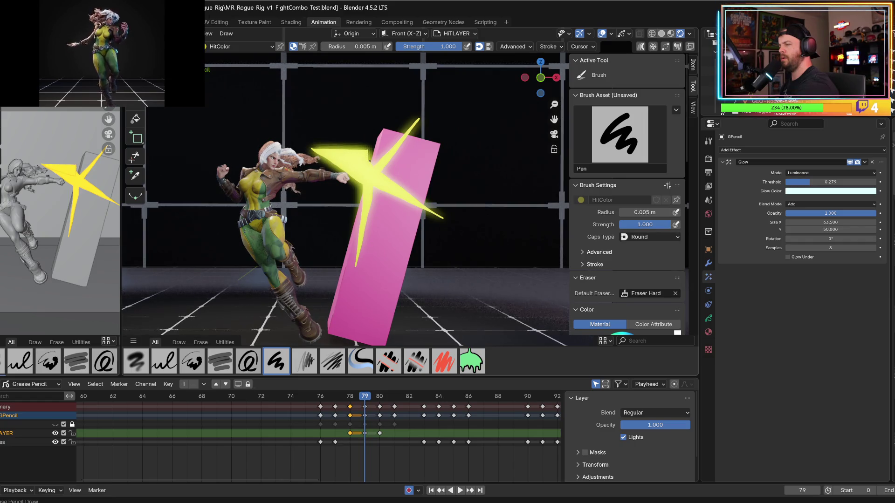
- Undo the thickened ray and scrub back and forth through frames 76–80
key("ctrl+z")
scroll(370, 160, "down", 5, "alt")
scroll(369, 160, "up", 4, "alt")
scroll(369, 161, "up", 1, "alt")
scroll(371, 186, "down", 1, "alt")
scroll(375, 228, "up", 1, "alt")
scroll(376, 228, "down", 1, "alt")
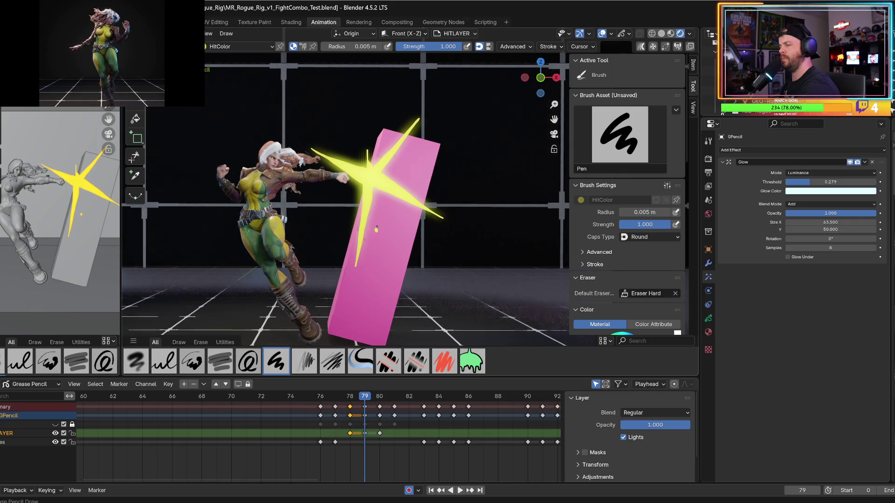
scroll(376, 228, "up", 1, "alt")
scroll(377, 226, "down", 1, "alt")
scroll(377, 227, "up", 1, "alt")
scroll(387, 200, "down", 1, "alt")
scroll(401, 173, "up", 1, "alt")
scroll(413, 151, "down", 1, "alt")
scroll(413, 151, "up", 1, "alt")
scroll(414, 151, "down", 1, "alt")
scroll(414, 151, "up", 1, "alt")
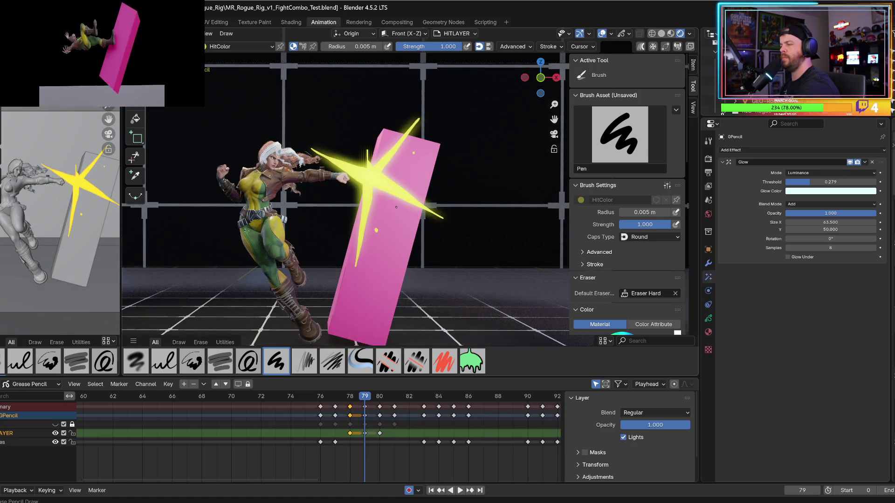
scroll(409, 235, "down", 1, "alt")
scroll(409, 234, "up", 1, "alt")
scroll(409, 233, "down", 1, "alt")
scroll(410, 231, "up", 2, "alt")
scroll(410, 232, "down", 3, "alt")
scroll(410, 232, "up", 1, "alt")
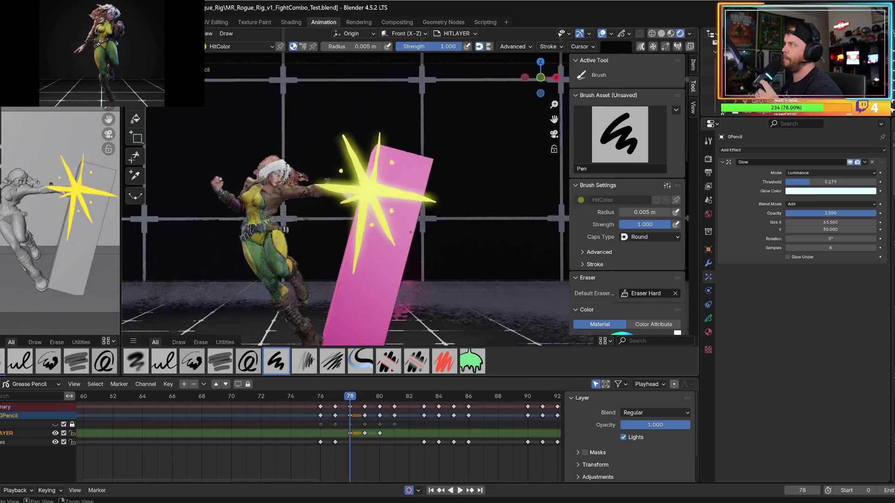
scroll(410, 232, "up", 2, "alt")
scroll(410, 231, "down", 3, "alt")
scroll(410, 232, "up", 1, "alt")
scroll(410, 232, "down", 1, "alt")
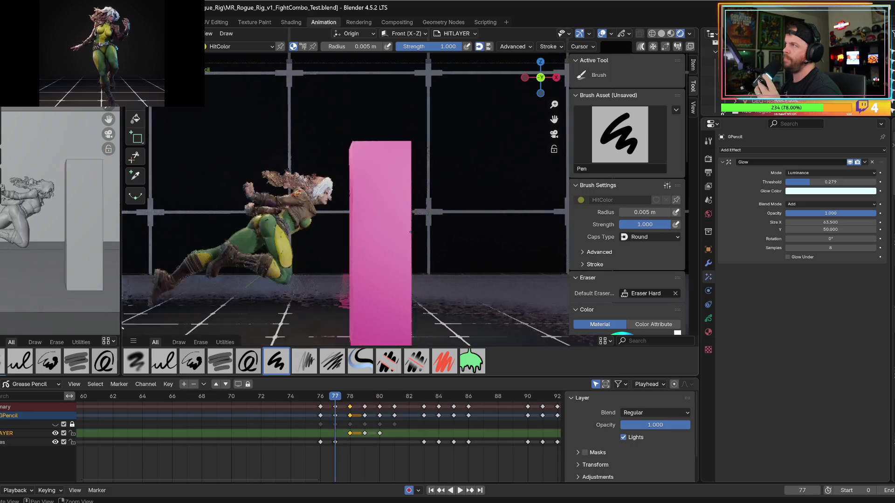
scroll(410, 232, "up", 1, "alt")
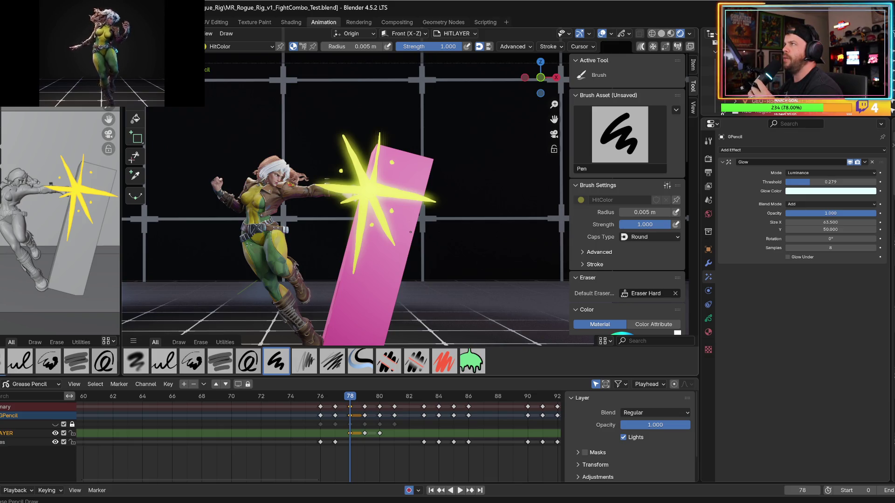
- Review the hit again at frame 79, then show the Object Data layer settings
scroll(410, 231, "down", 2, "alt")
scroll(410, 231, "up", 3, "alt")
scroll(410, 231, "down", 2, "alt")
scroll(410, 231, "up", 2, "alt")
scroll(410, 231, "down", 2, "alt")
scroll(410, 232, "up", 2, "alt")
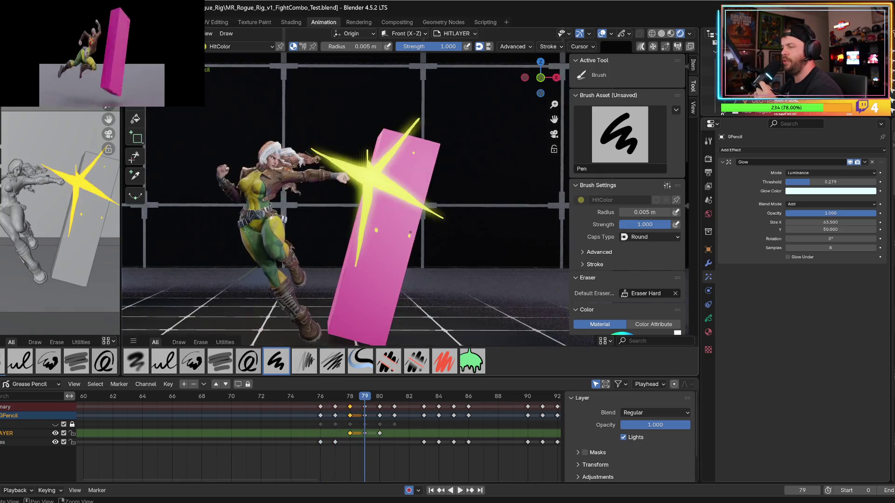
scroll(410, 231, "down", 1, "alt")
scroll(410, 231, "up", 2, "alt")
scroll(410, 232, "down", 1, "alt")
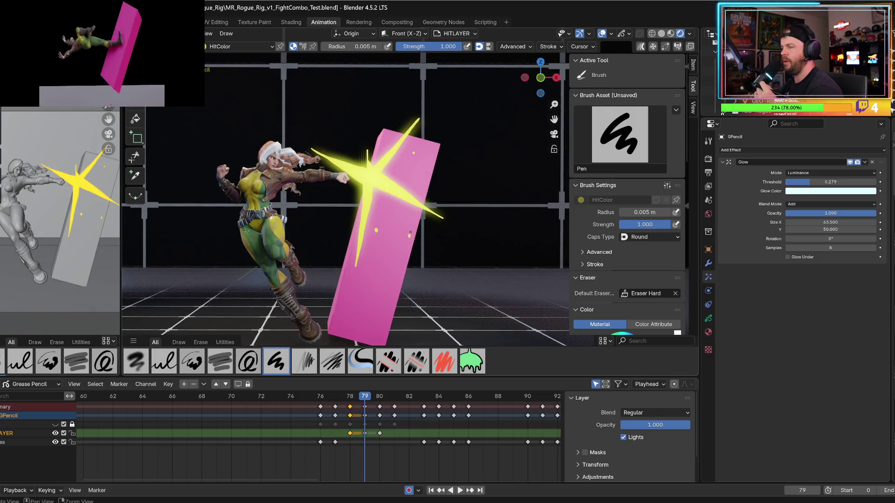
scroll(409, 232, "down", 1, "alt")
scroll(335, 159, "up", 1, "alt")
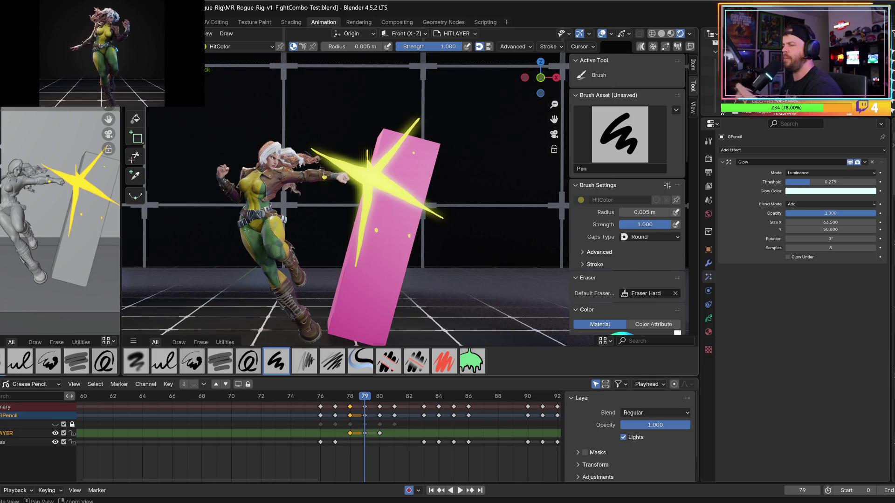
scroll(324, 177, "up", 1, "alt")
scroll(324, 177, "down", 1, "alt")
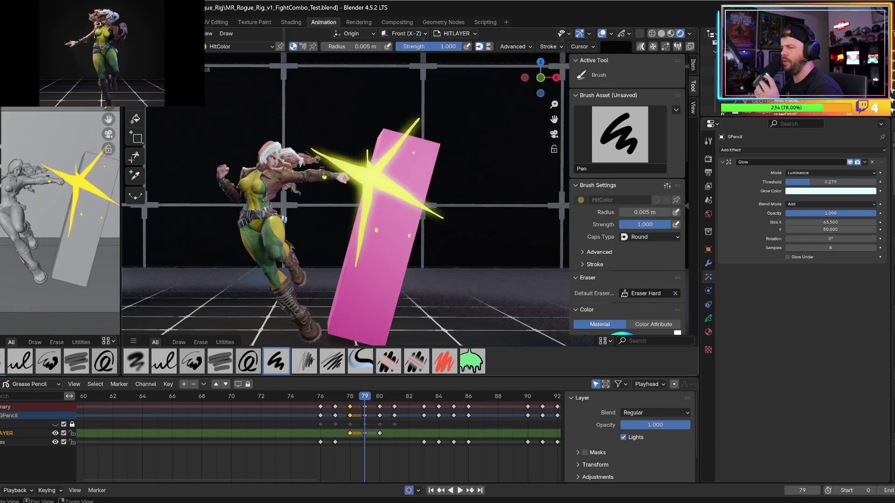
scroll(325, 177, "up", 3, "alt")
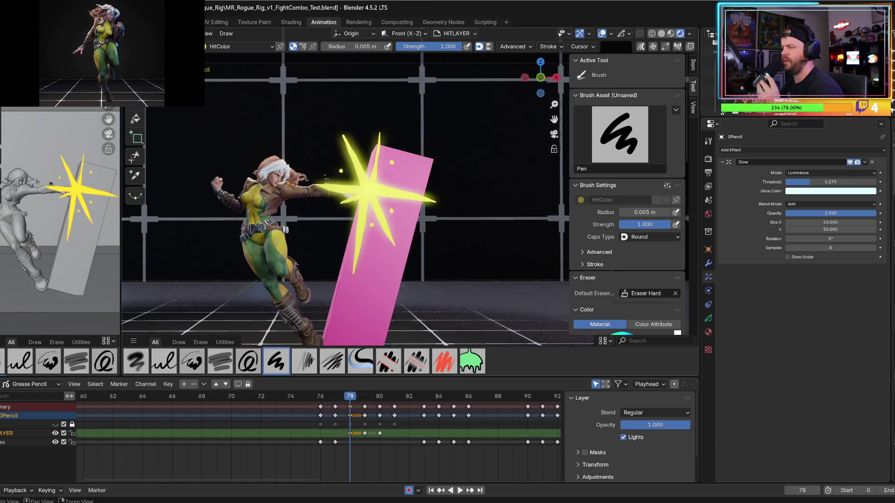
scroll(324, 176, "down", 3, "alt")
scroll(324, 176, "up", 1, "alt")
scroll(324, 177, "down", 1, "alt")
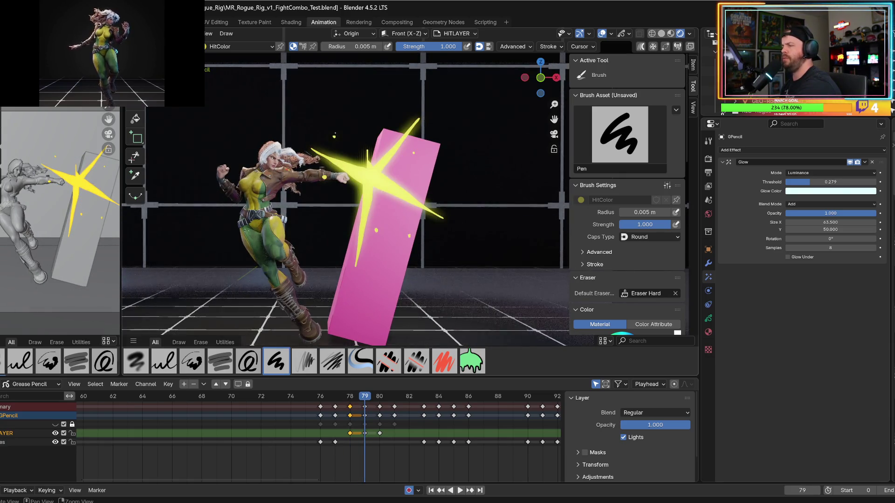
scroll(324, 176, "up", 3, "alt")
scroll(325, 176, "down", 3, "alt")
scroll(324, 177, "up", 1, "alt")
scroll(325, 177, "down", 1, "alt")
scroll(324, 177, "up", 2, "alt")
scroll(324, 177, "down", 2, "alt")
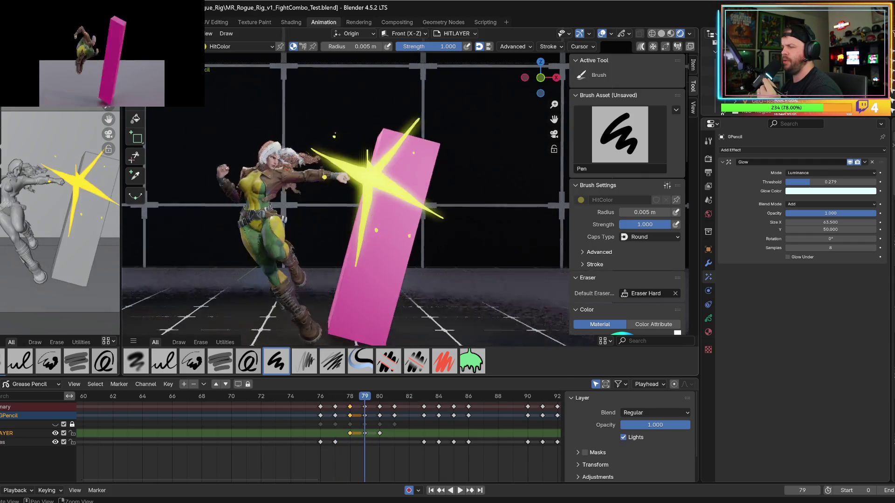
scroll(324, 177, "up", 3, "alt")
scroll(325, 177, "down", 2, "alt")
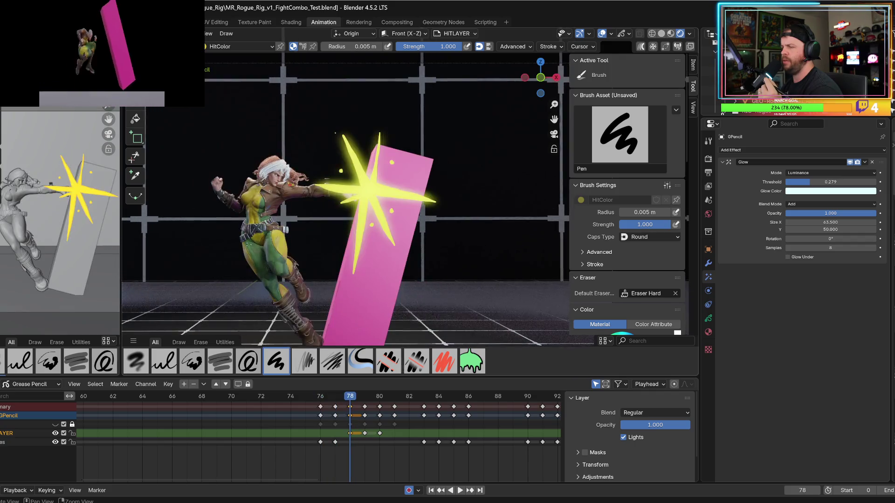
scroll(324, 177, "up", 2, "alt")
scroll(324, 177, "down", 3, "alt")
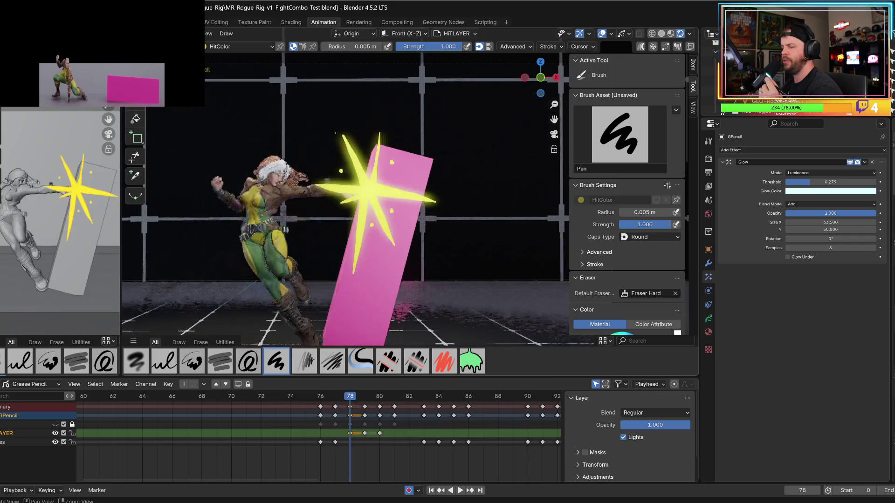
scroll(325, 177, "up", 2, "alt")
scroll(324, 177, "down", 2, "alt")
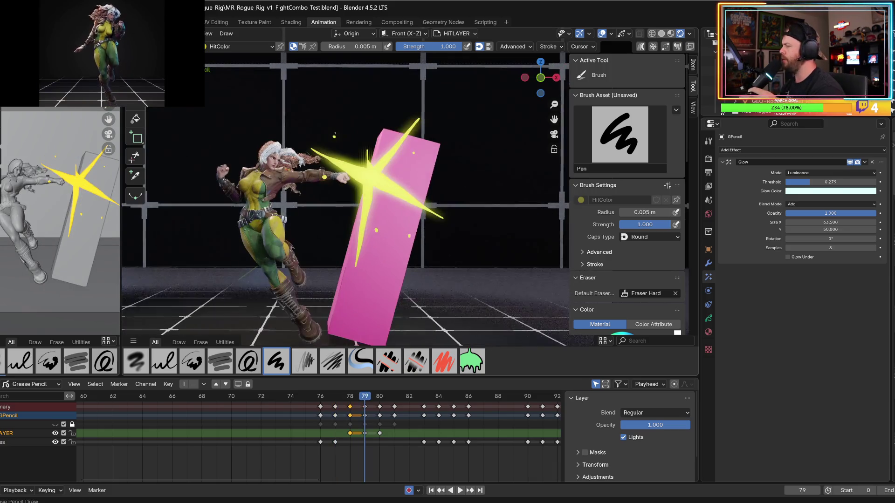
left_click(708, 319)
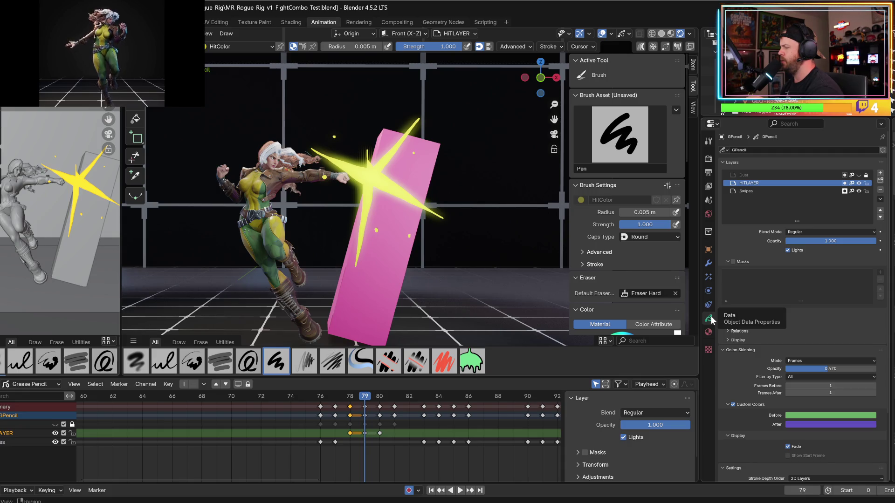
- Add a new grease pencil material named HitColorHighlight
left_click(708, 331)
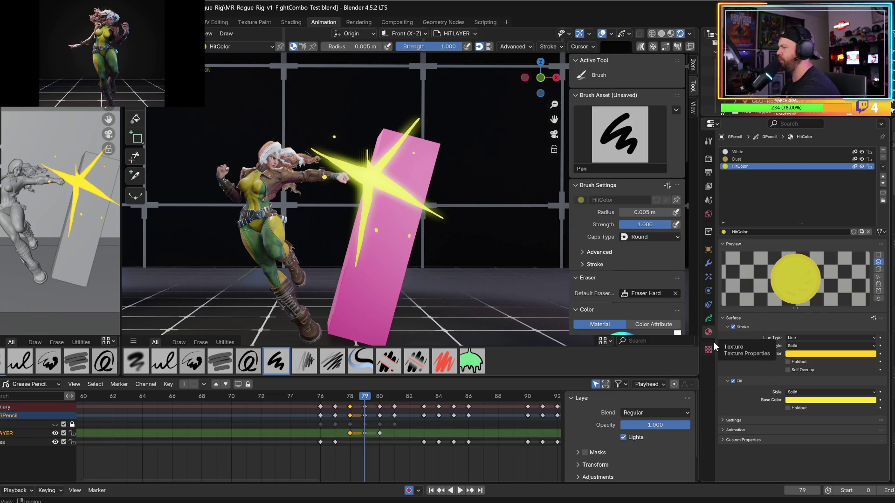
left_click(883, 151)
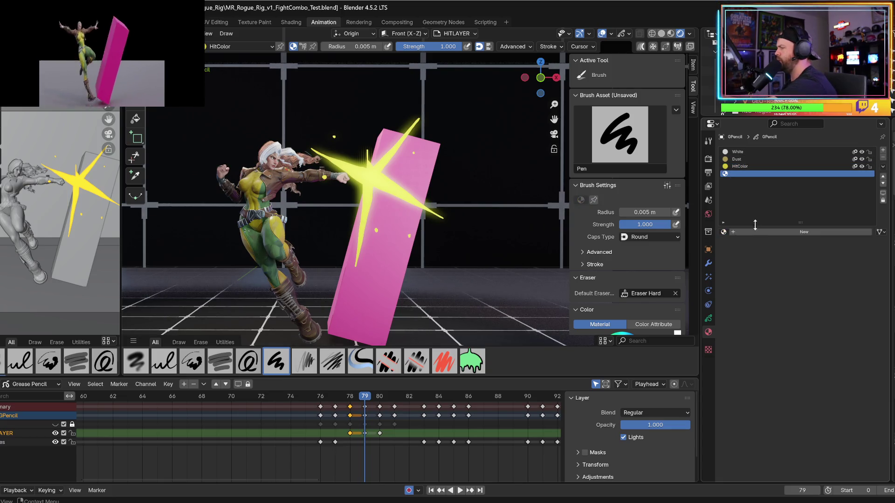
left_click(792, 232)
double_click(792, 231)
type("HitColor")
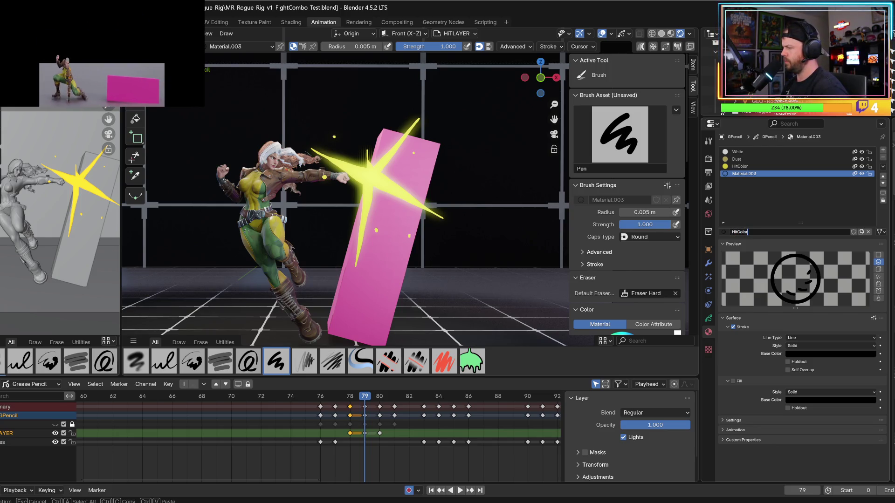
type("Highlig")
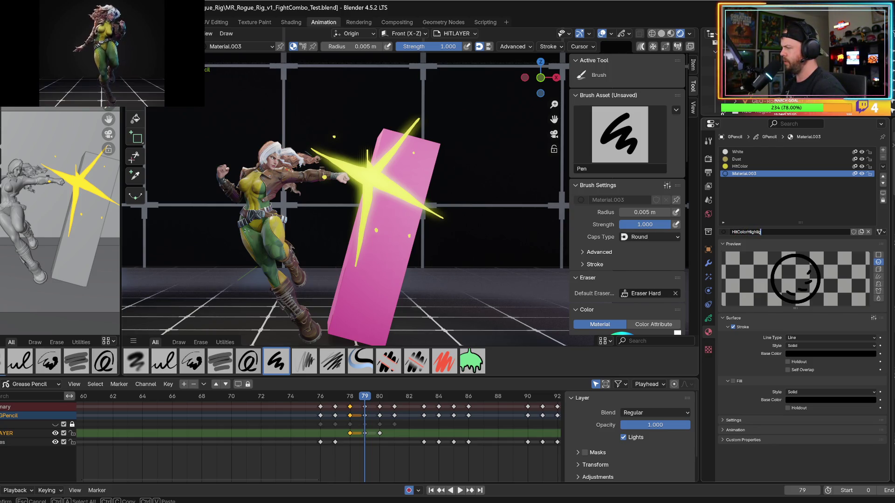
key("Return")
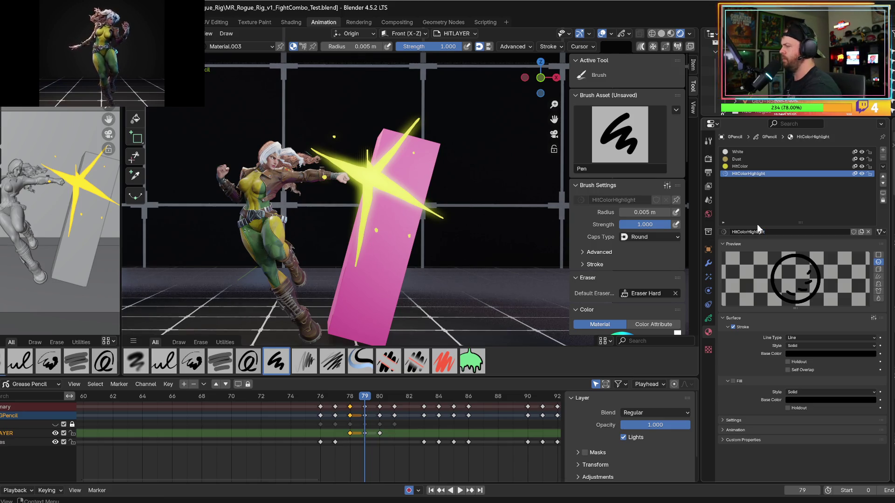
- Give HitColorHighlight a pure white stroke and an enabled white fill
left_click(795, 353)
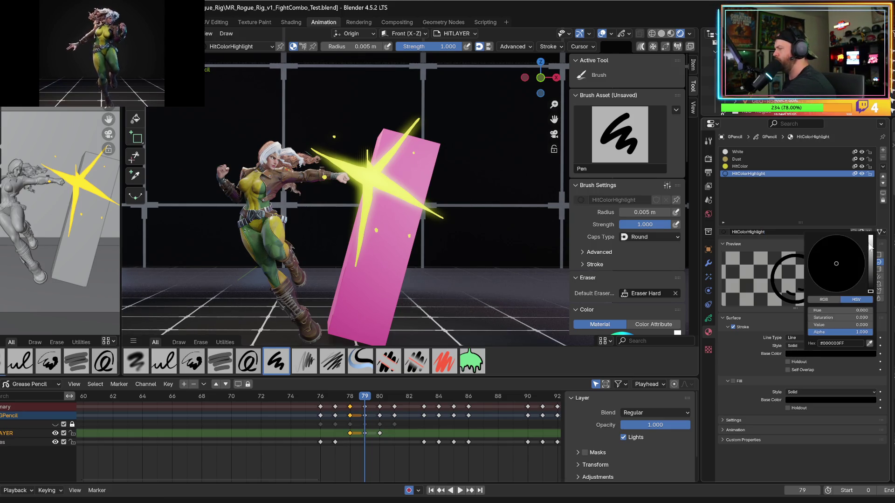
left_click_drag(869, 247, 868, 219)
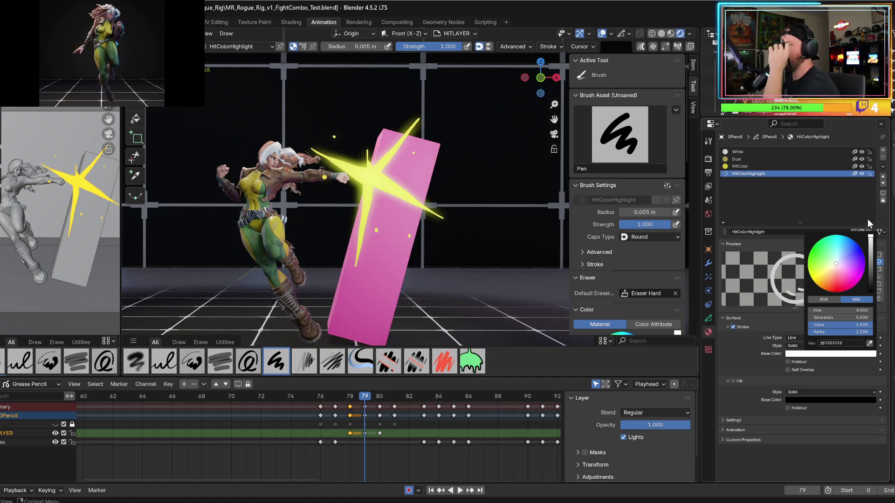
left_click(734, 381)
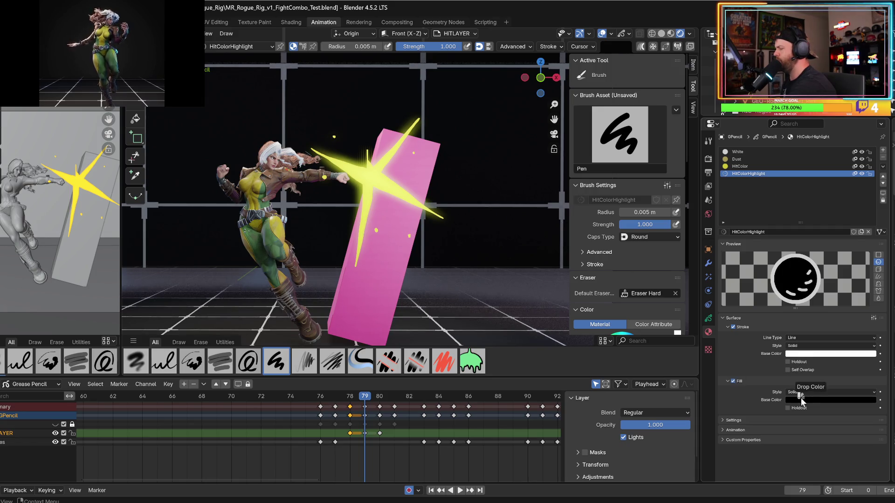
left_click_drag(800, 397, 800, 398)
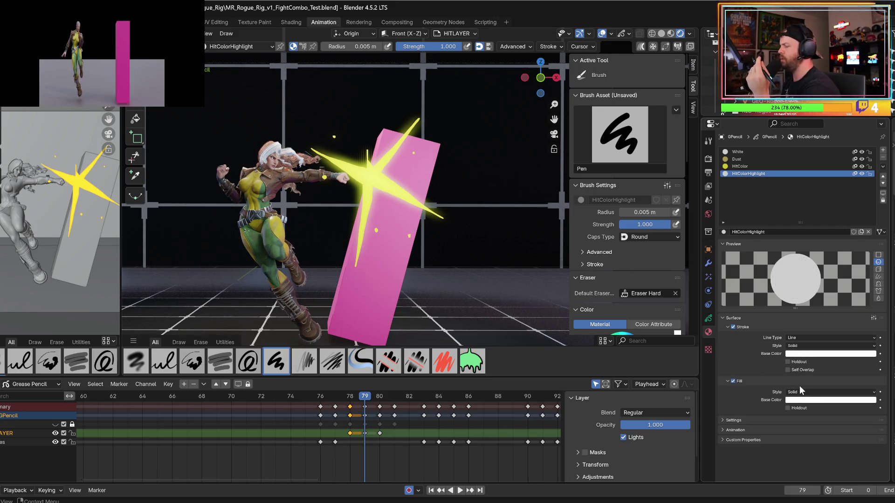
left_click(708, 318)
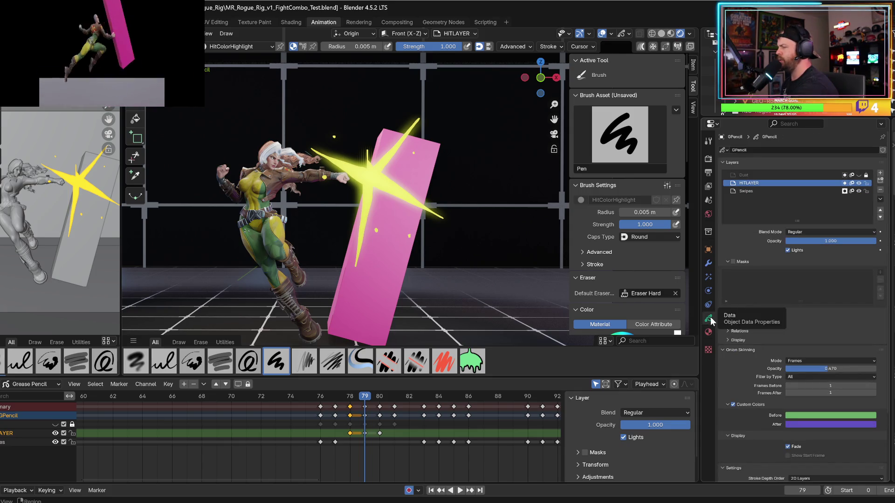
- Add a layer above HITLAYER and name it HitLayerhighlight
left_click(880, 172)
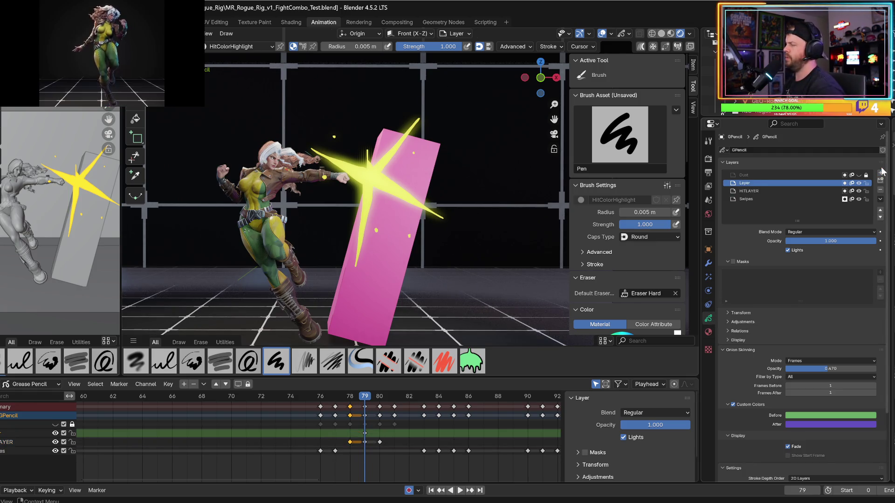
double_click(792, 184)
type("HitLayerhighlight")
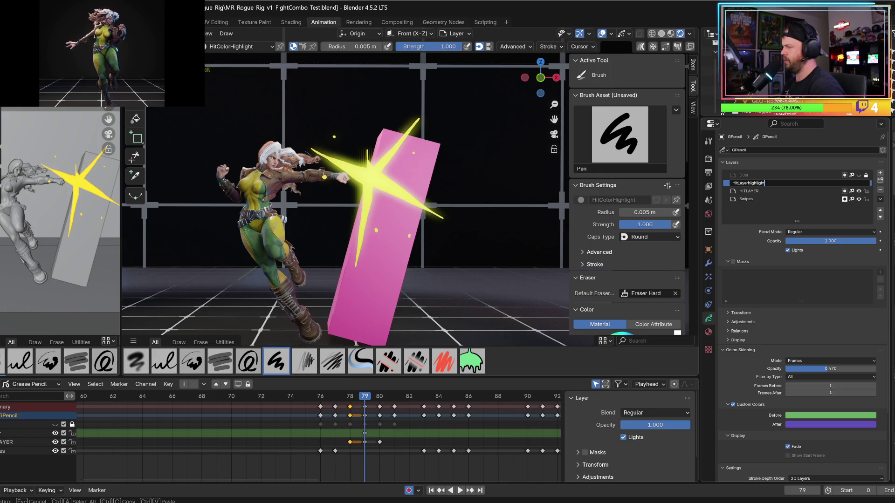
key("Return")
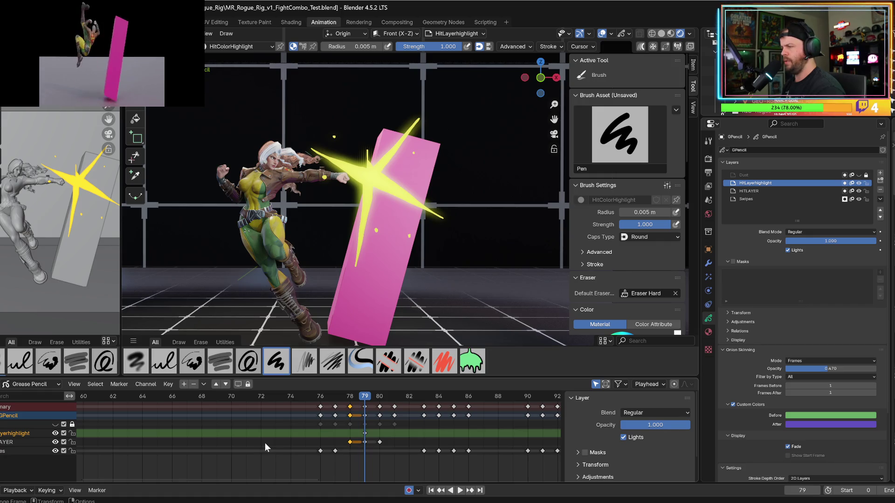
- Draw three trial strokes near the star at frame 78 and undo each one
left_click(354, 399)
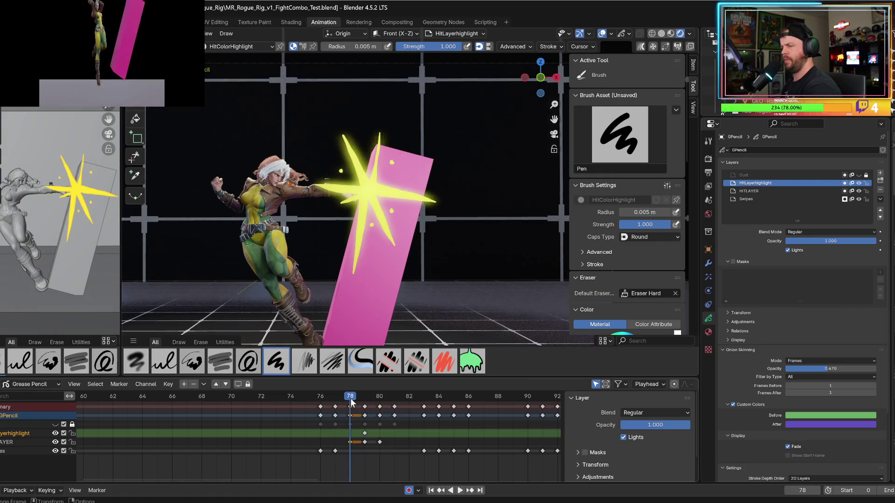
left_click_drag(360, 197, 367, 189)
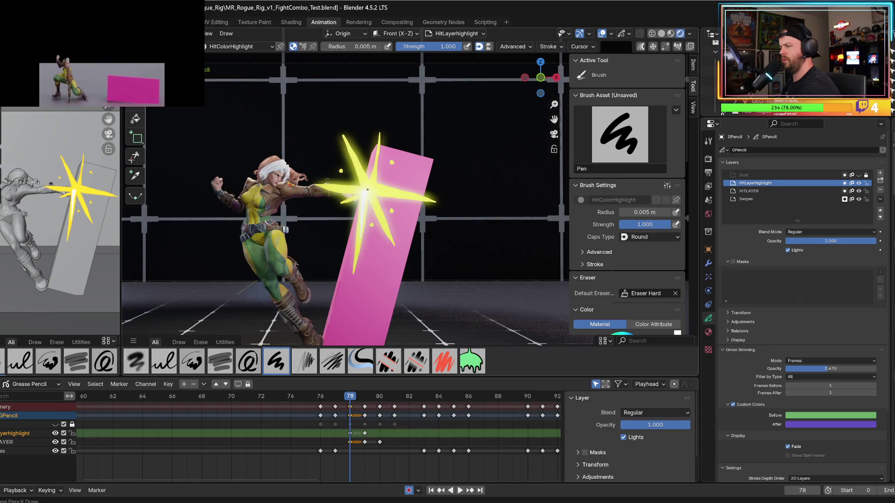
key("ctrl+z")
left_click_drag(359, 208, 373, 230)
key("ctrl+z")
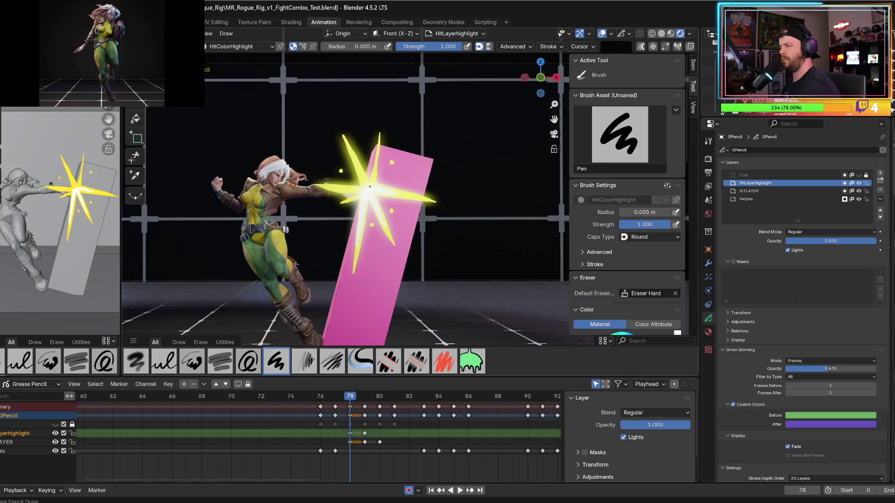
left_click_drag(360, 176, 343, 190)
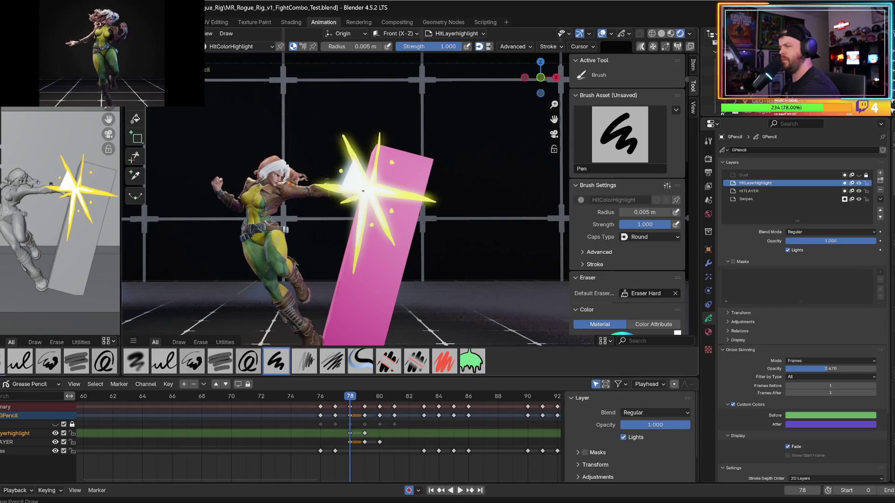
key("ctrl+z")
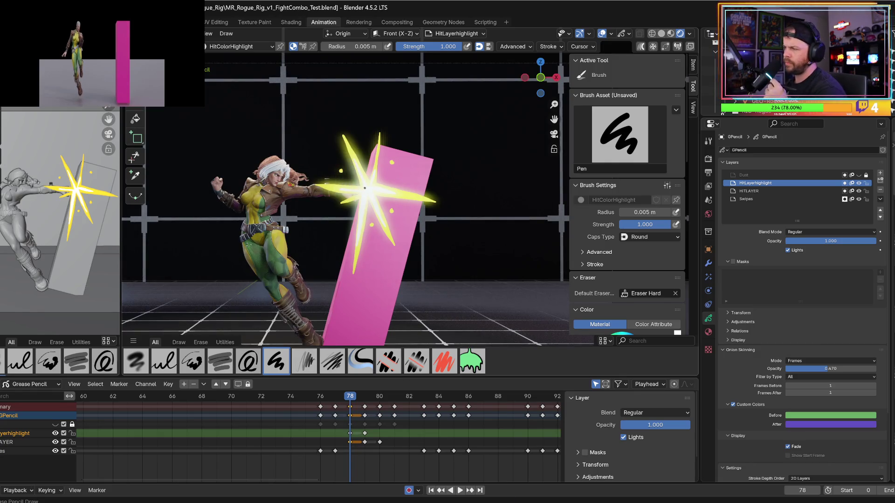
- Compare frames 78 and 79, replay the hit, and move to frame 80
key("Right")
key("Left")
key("Right")
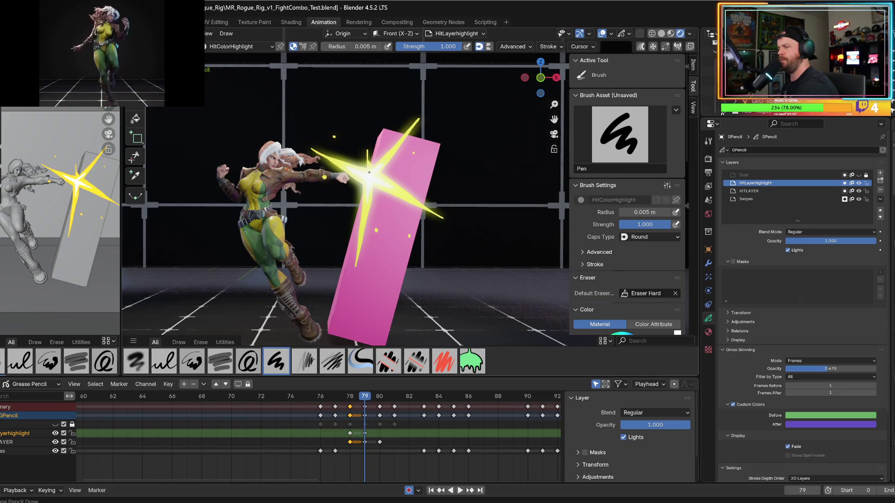
key("Left")
key("Right")
key("Down")
key("Up")
key("Down")
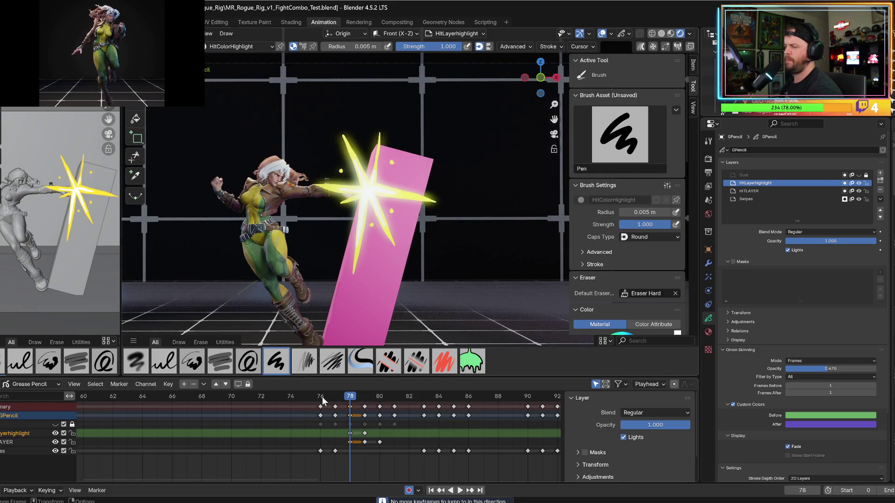
key("space")
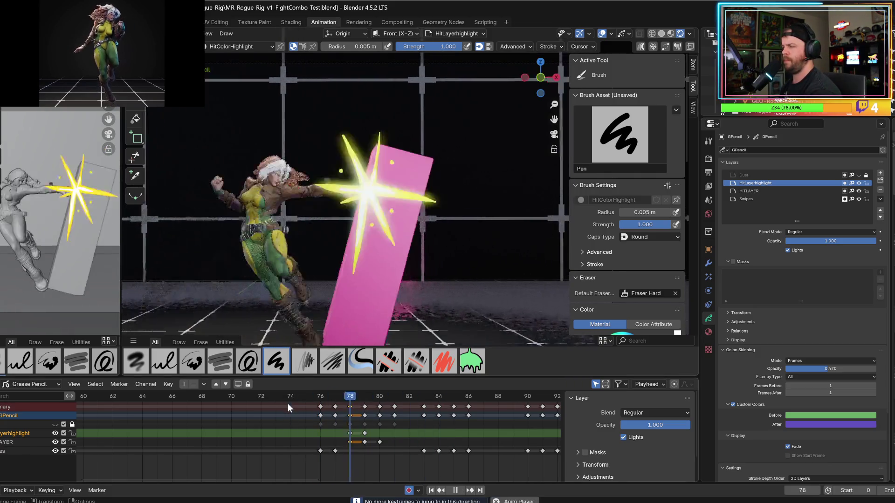
key("space")
key("space")
left_click_drag(366, 395, 380, 399)
key("space")
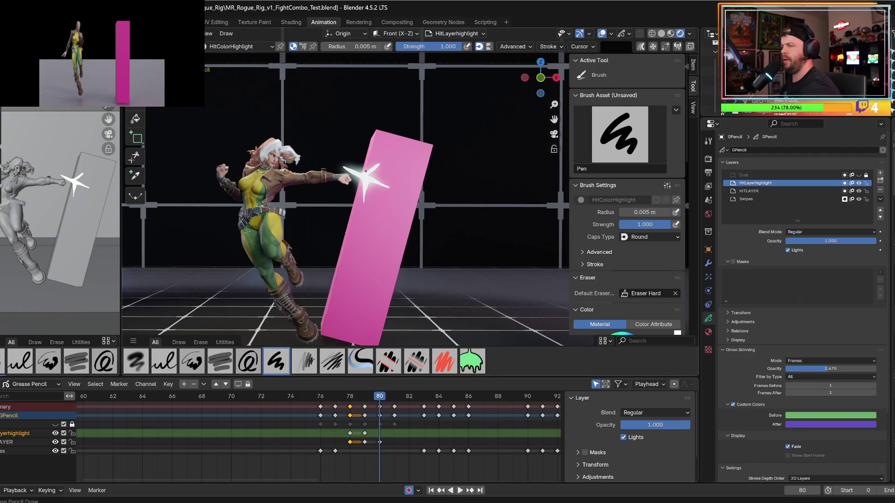
- Draw a short white flash stroke and a small white spark on the pink box at frame 80
mouse_move(360, 163)
left_mouse_down()
mouse_move(361, 177)
mouse_move(384, 185)
mouse_move(360, 200)
mouse_move(361, 180)
left_mouse_up()
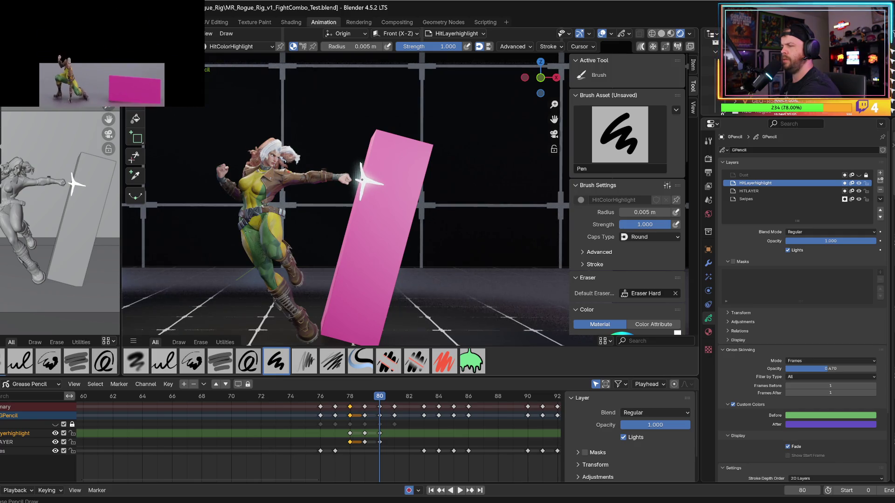
key("Left")
key("Left")
key("Right")
key("Right")
key("Left")
key("Left")
key("Right")
key("Right")
left_click(379, 238)
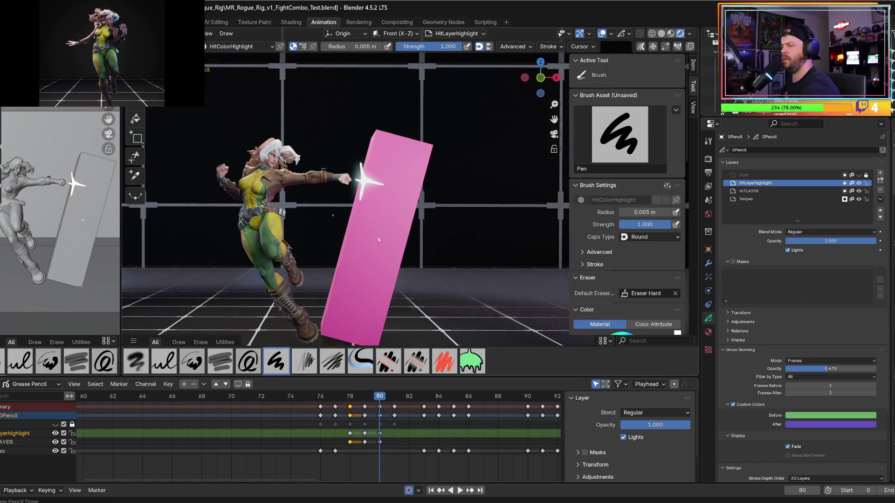
- Add a new drawing key on HitLayerhighlight at frame 81
key("Down")
key("Down")
key("Down")
left_click_drag(319, 396, 377, 400)
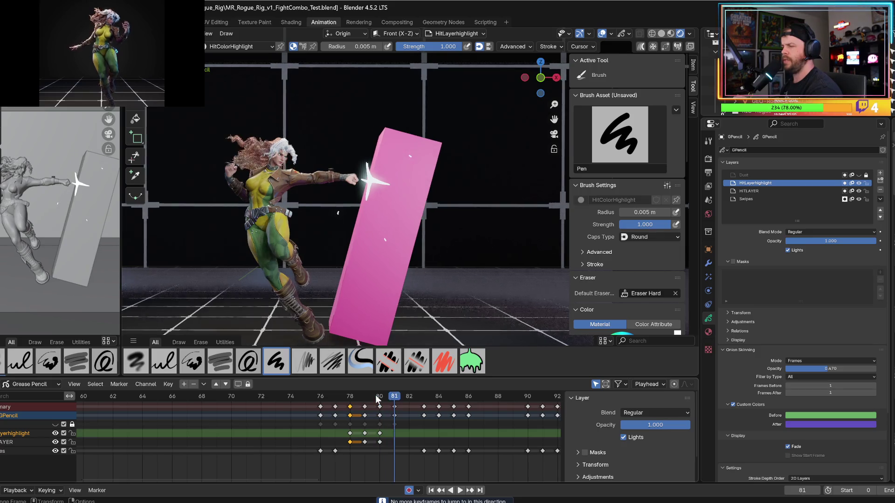
left_click(374, 201)
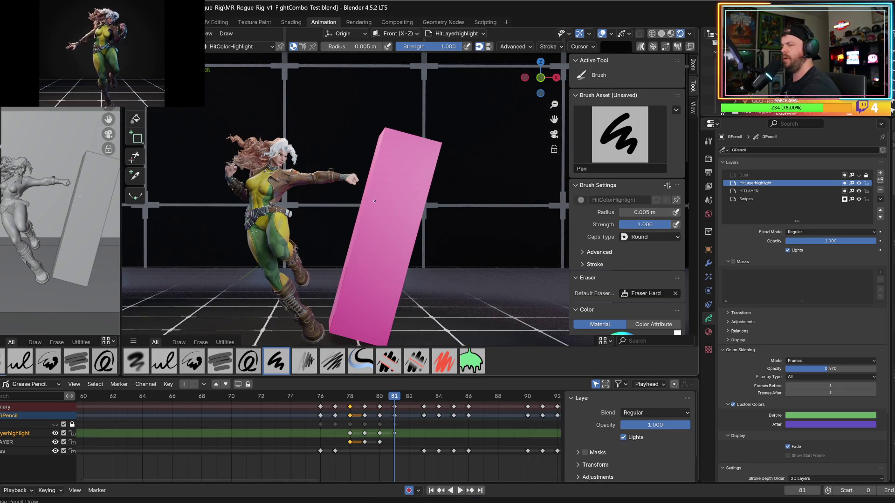
key("Right")
key("Right")
key("Right")
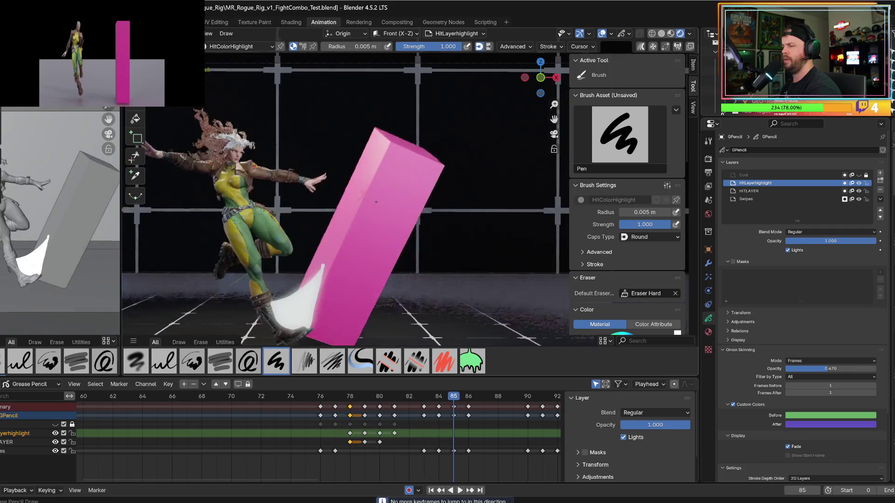
- Play back the hit from frame 76 with the view framed closer on the character and box
key("space")
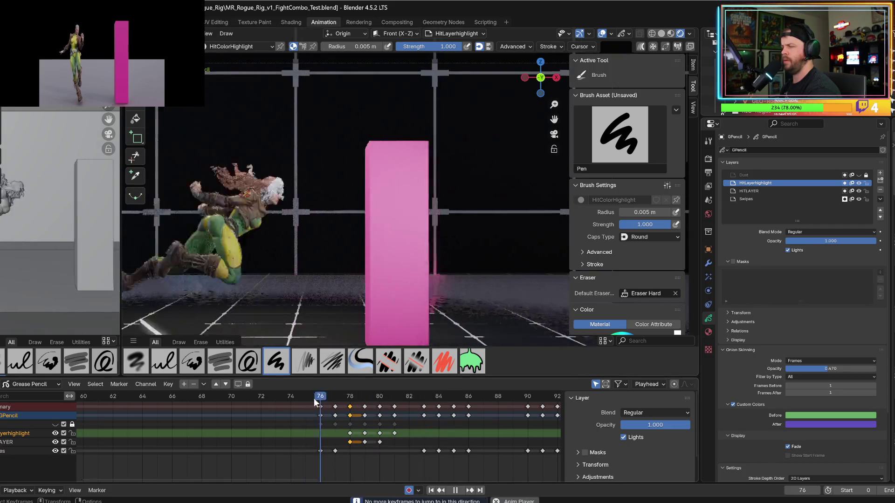
key("space")
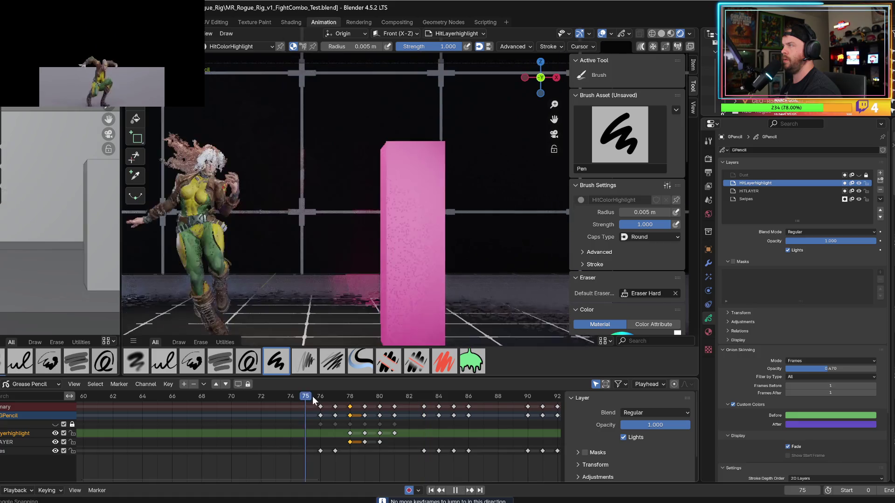
key("space")
middle_click_drag(247, 302, 268, 261)
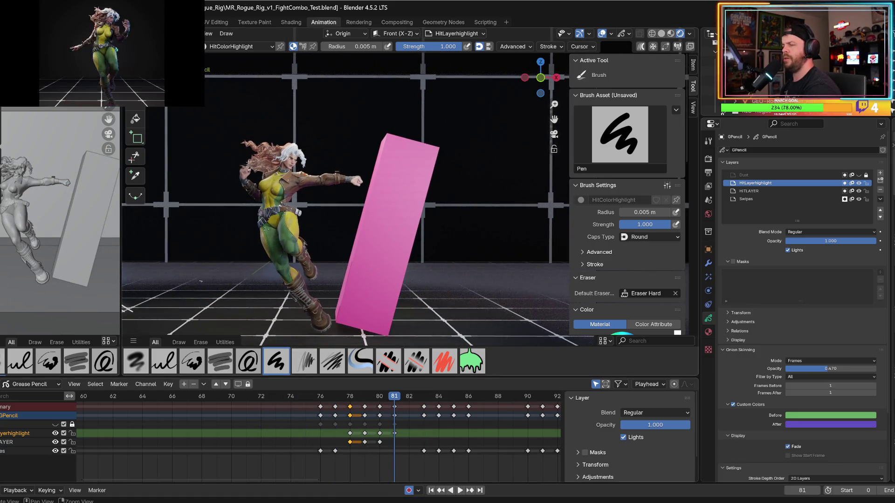
scroll(275, 236, "up", 2)
left_click_drag(304, 391, 335, 399)
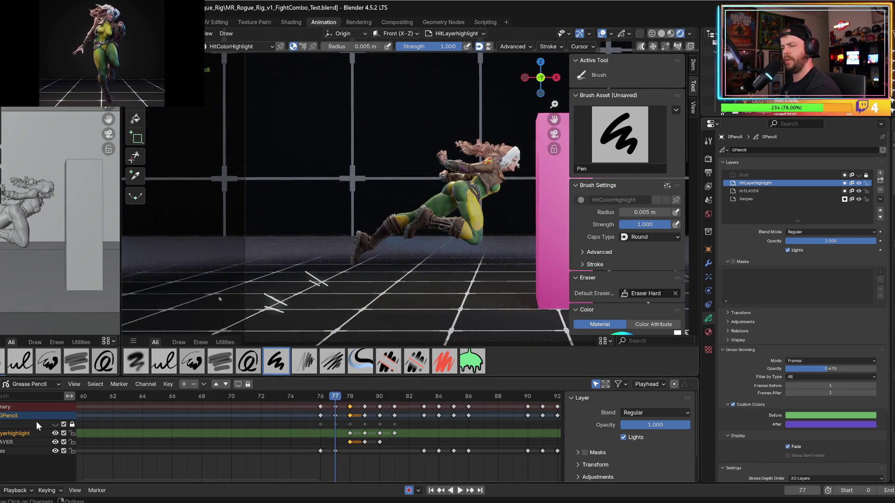
key("space")
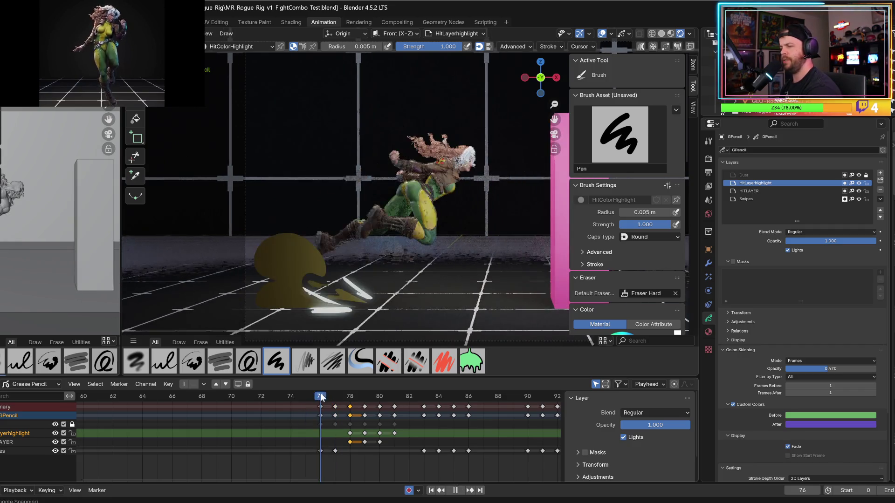
left_click(322, 397)
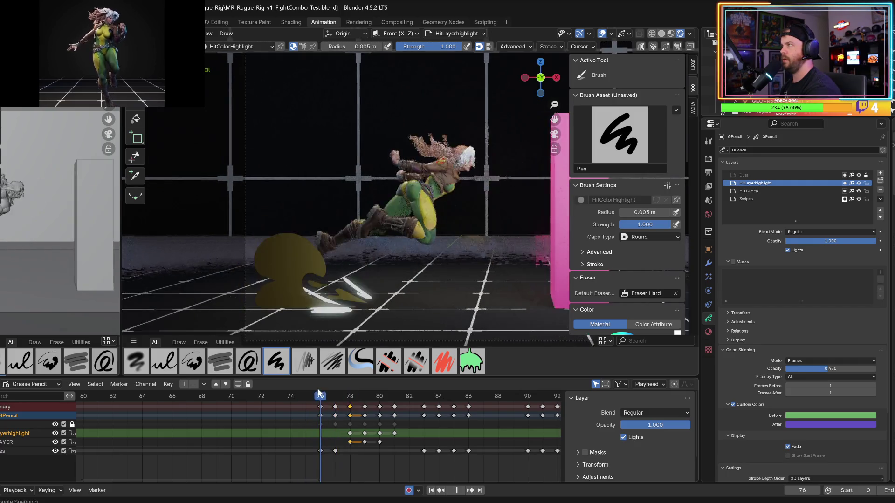
left_click(319, 396)
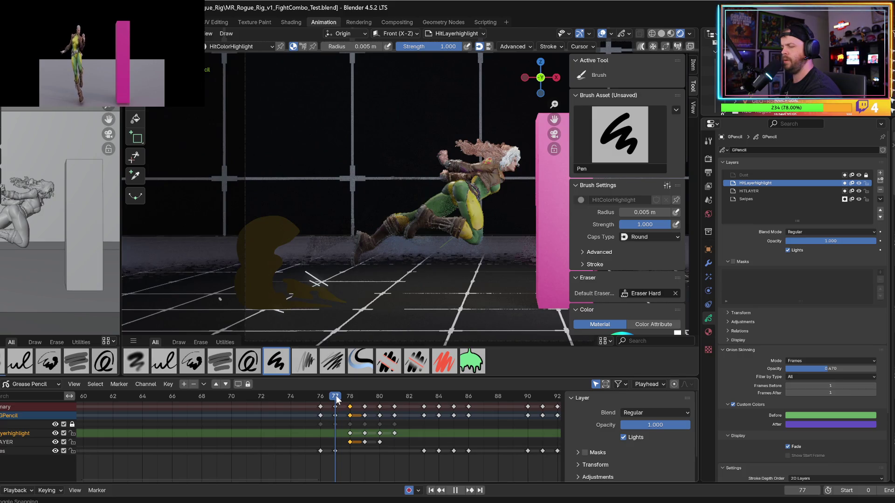
key("space")
left_click(344, 399)
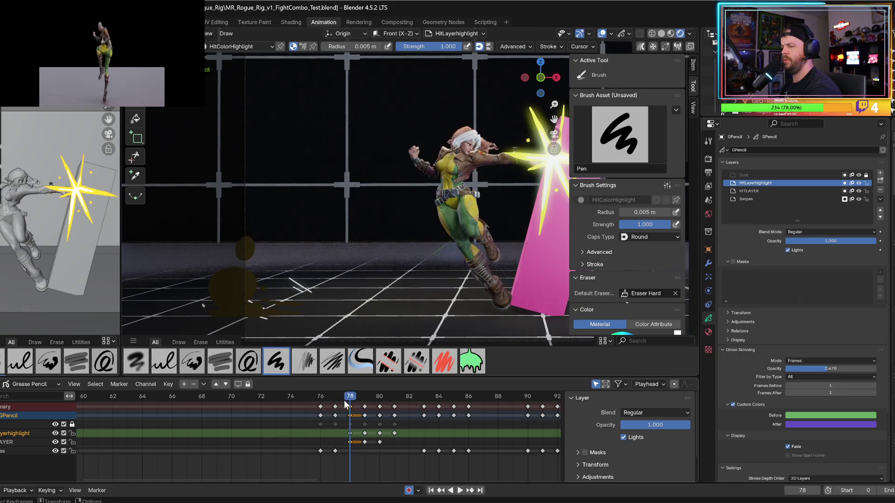
- Erase the stray strokes near the brown dust shape at frame 78 and show the Grease Pencil materials
key("e")
mouse_move(295, 278)
left_mouse_down()
mouse_move(275, 274)
mouse_move(198, 303)
left_mouse_up()
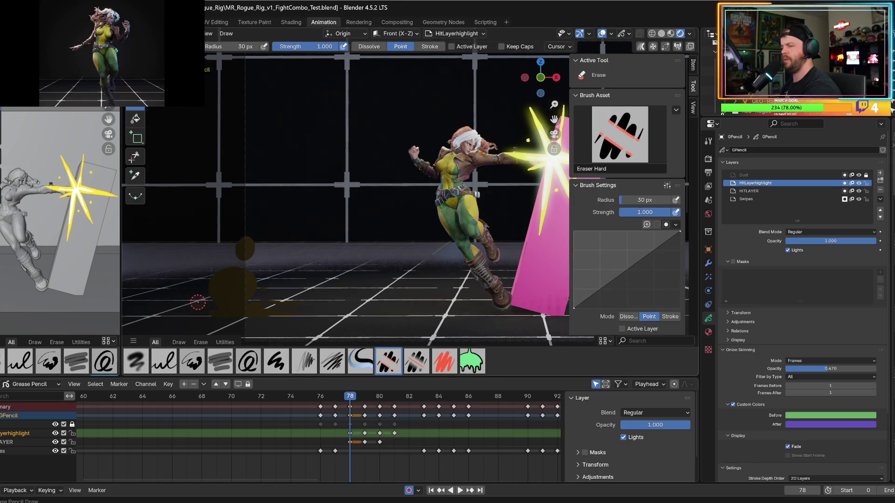
key("Right")
key("Right")
key("Right")
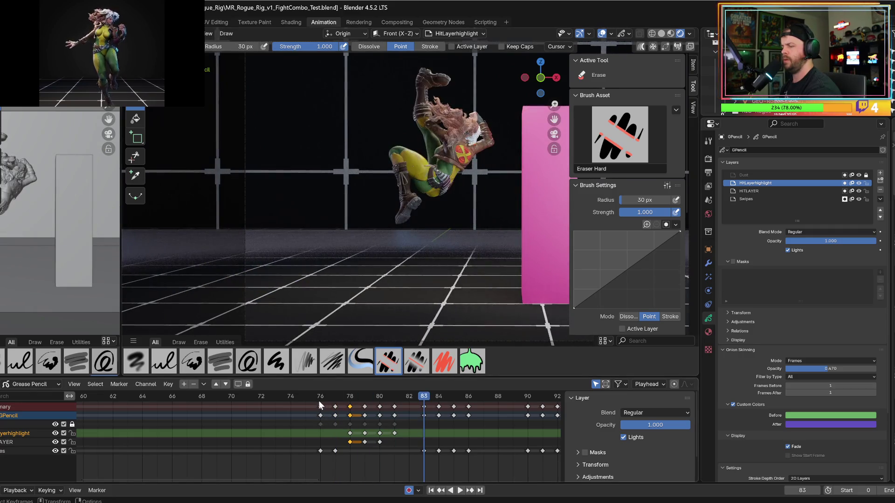
key("Left")
key("Left")
key("Left")
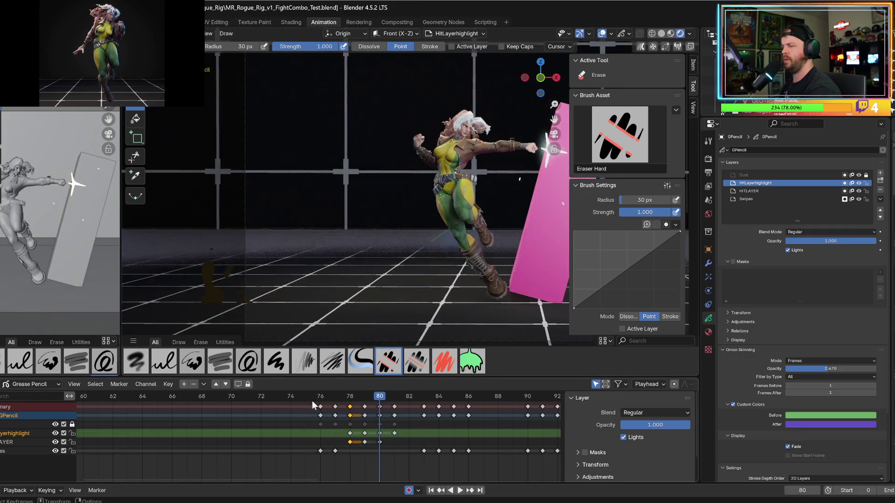
left_click(327, 398)
key("Right")
key("Right")
key("Right")
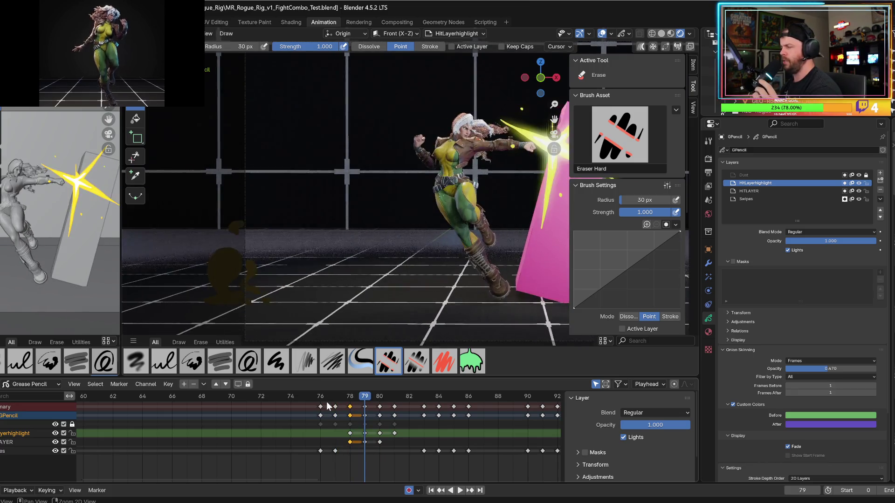
key("Left")
left_click(709, 331)
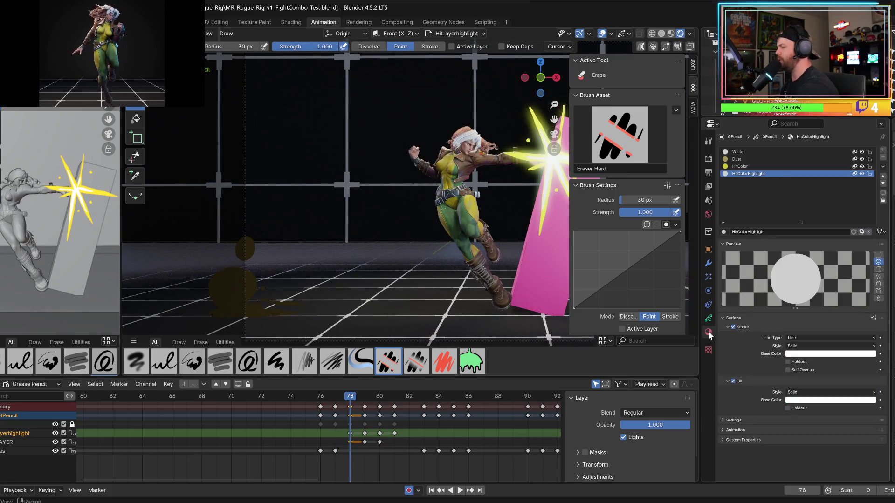
- Select the Dust material and play back the hit from frame 77
left_click(736, 160)
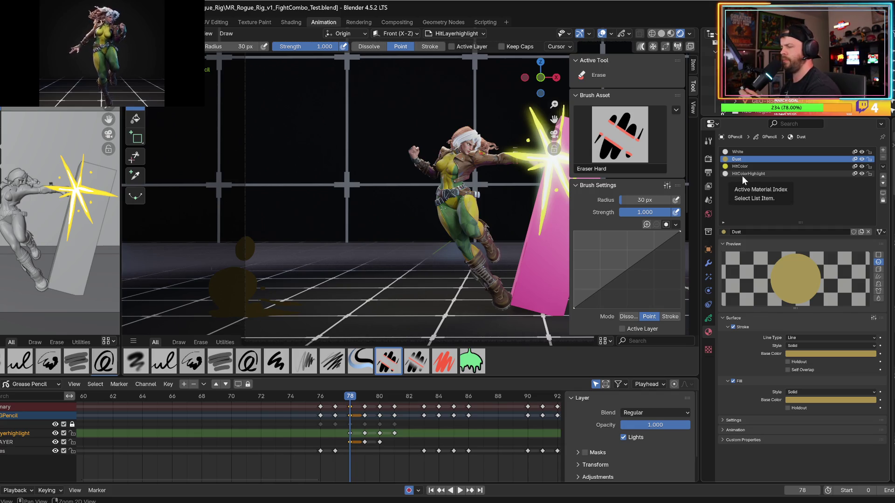
left_click(335, 396)
key("space")
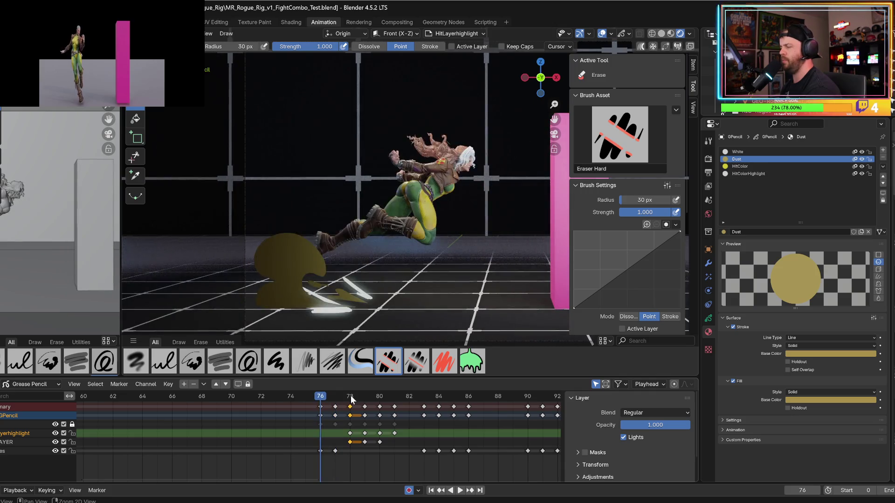
key("Escape")
- Copy Dust's gold stroke colour onto its fill and raise the fill Value to 1.0
left_click(802, 399)
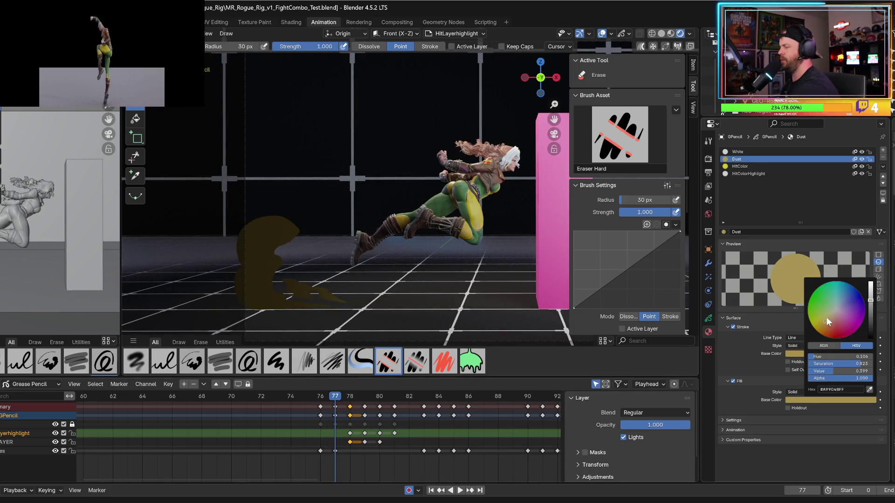
left_click(841, 292)
left_click_drag(841, 293, 831, 309)
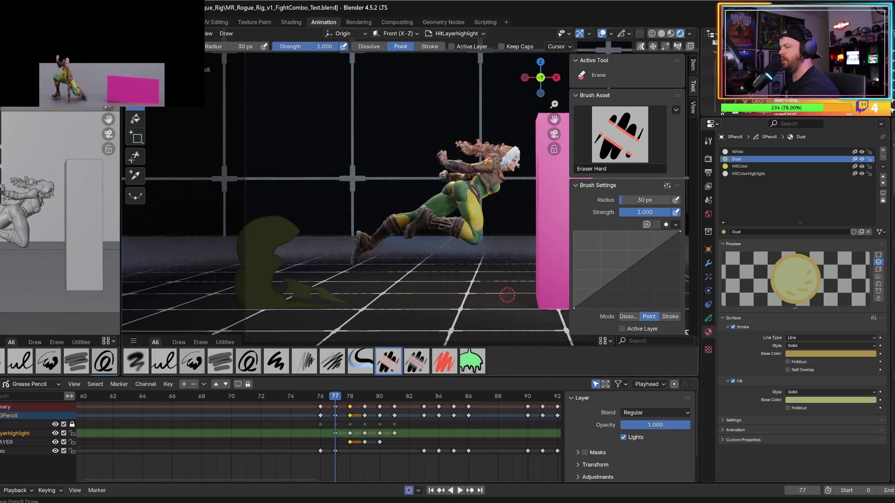
left_click(797, 400)
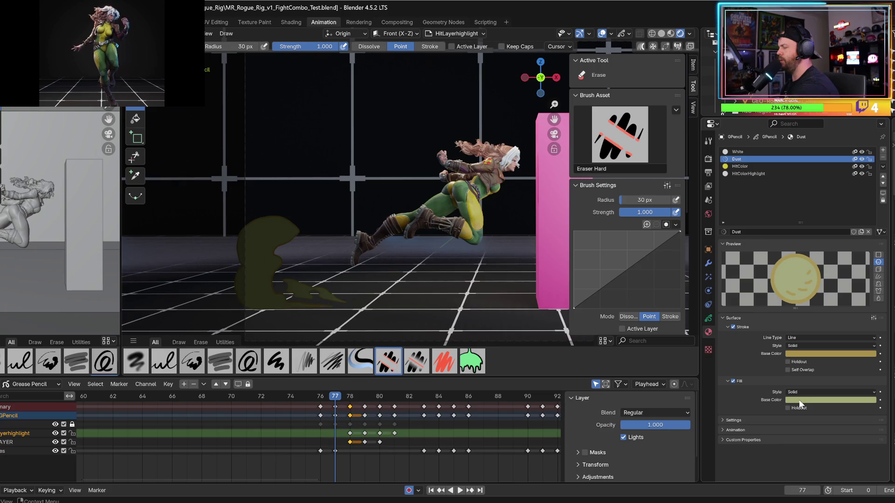
left_click(807, 353)
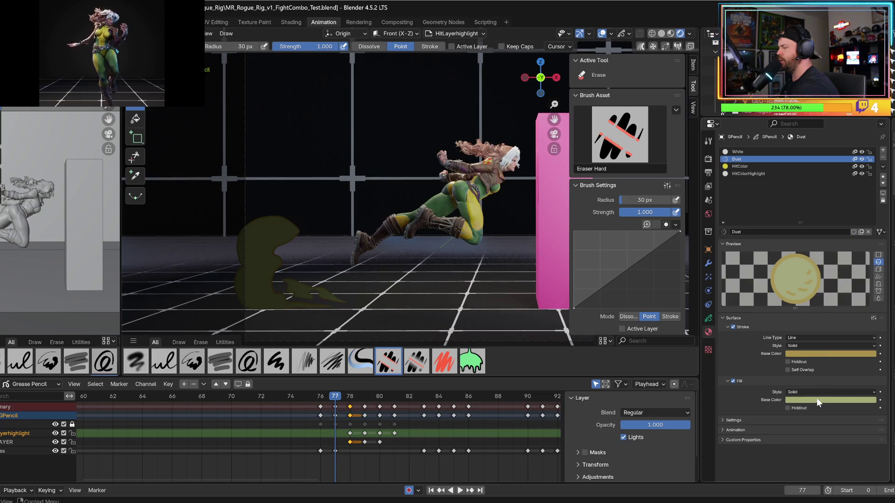
left_click(815, 353)
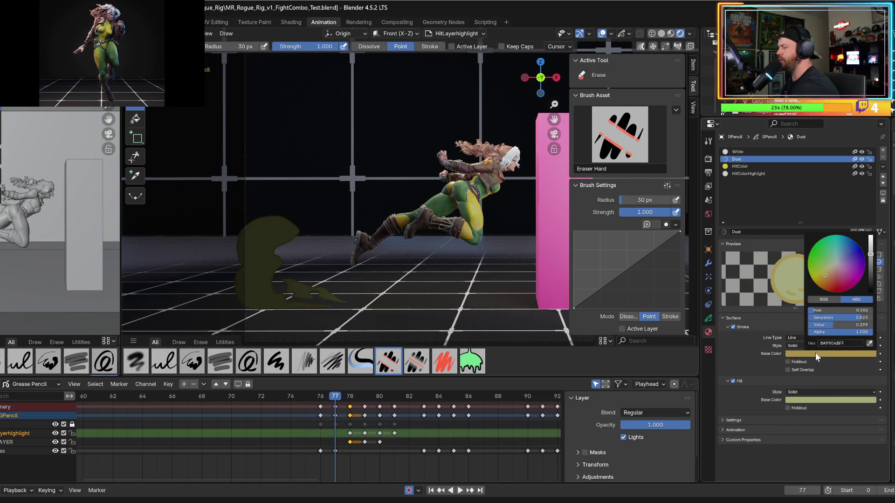
left_click_drag(816, 353, 819, 399)
left_click(815, 398)
left_click_drag(868, 300, 870, 283)
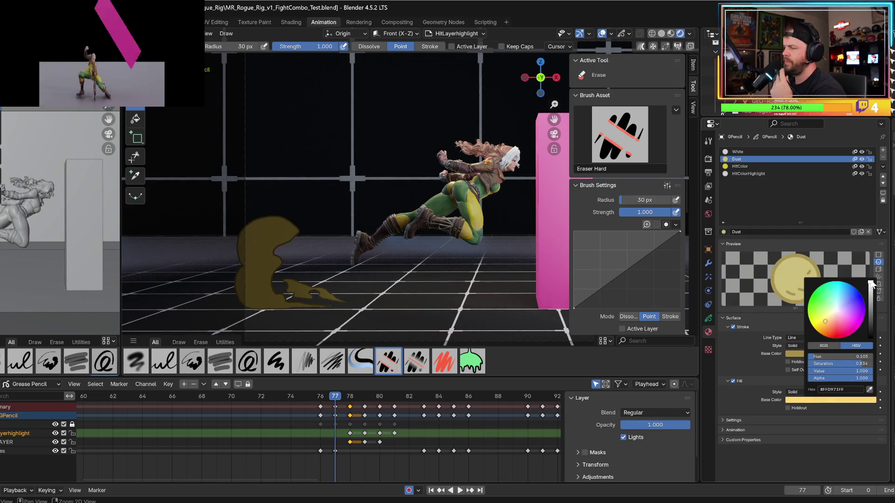
- Play the hit animation from frame 75 to preview the yellower dust
left_click(320, 397)
key("space")
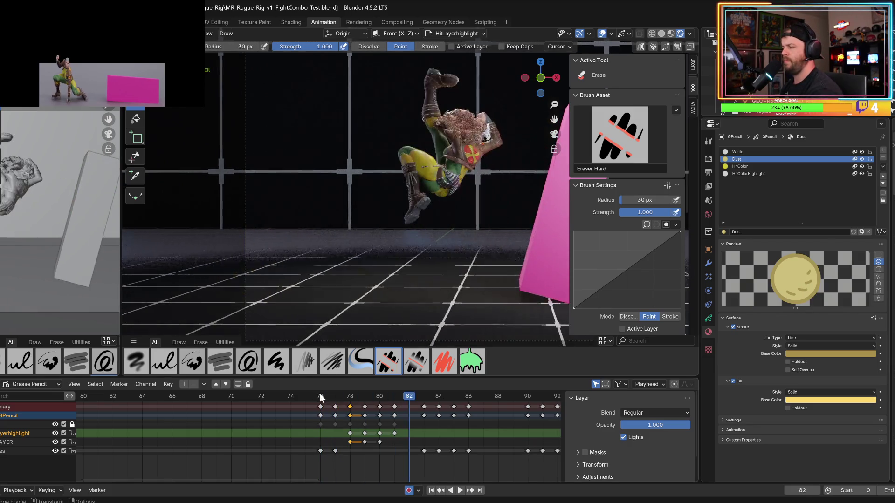
left_click_drag(316, 395, 305, 398)
key("space")
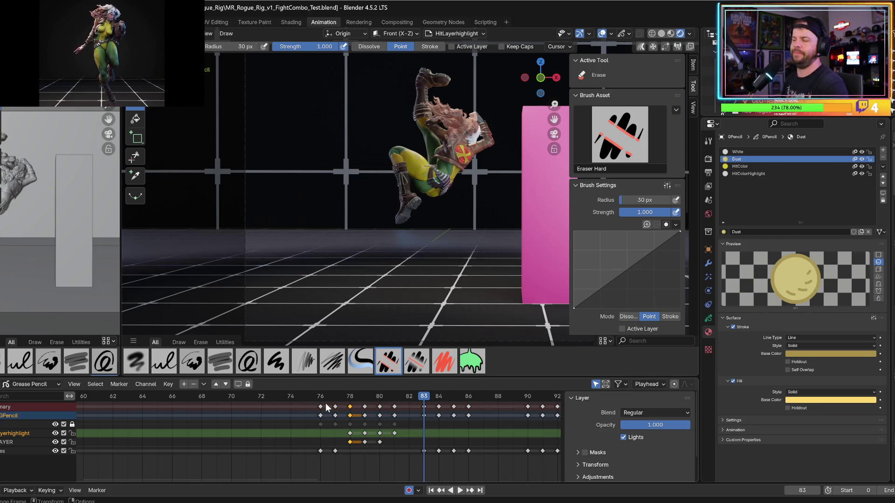
left_click(321, 395)
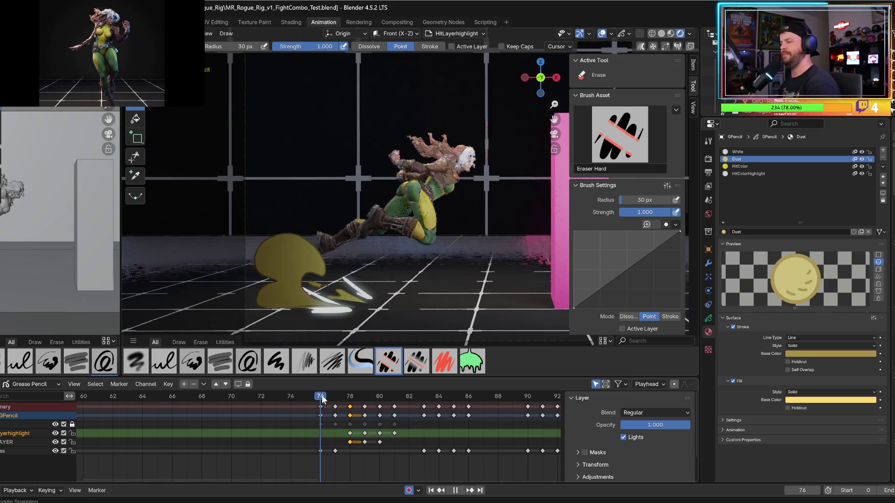
key("space")
left_click(308, 395)
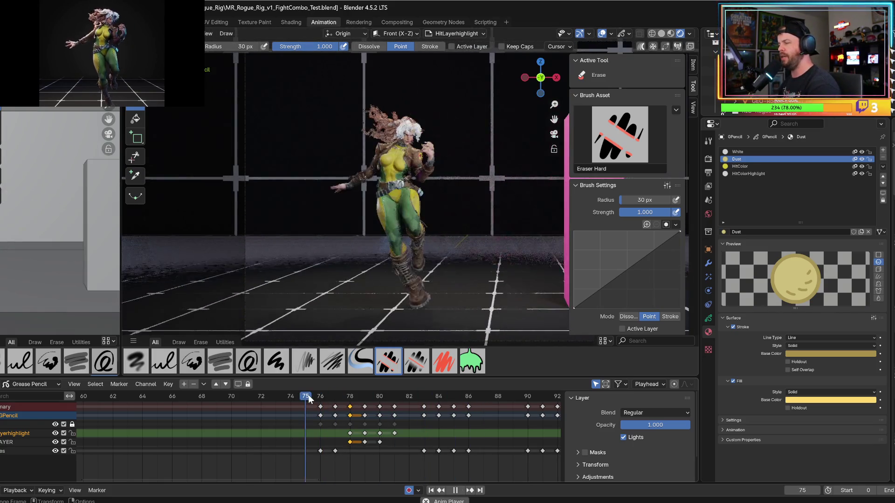
left_click(311, 395)
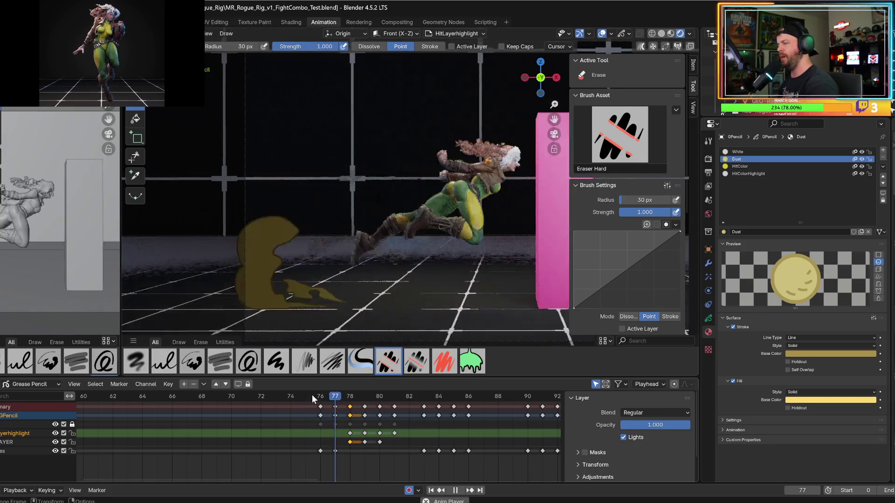
key("space")
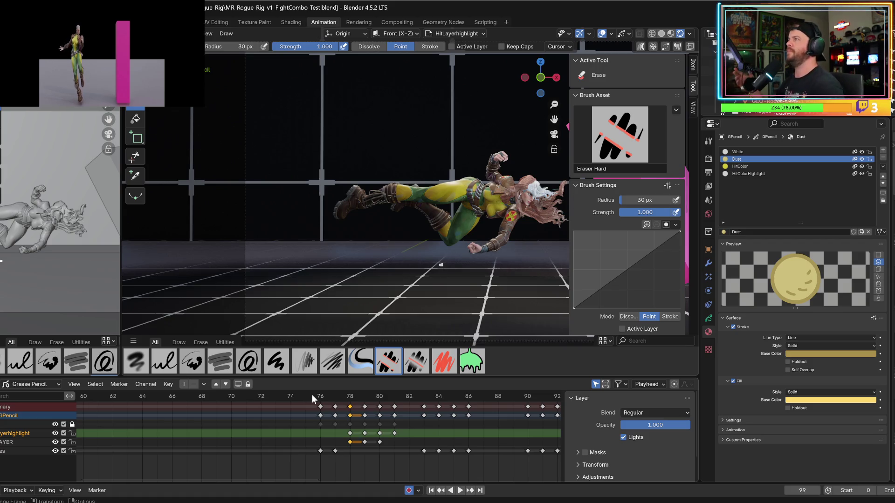
left_click(326, 396)
key("space")
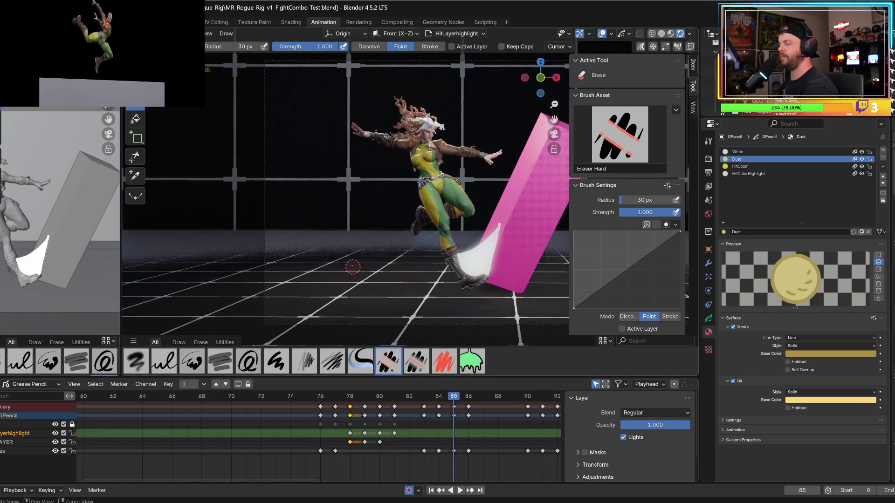
key("space")
left_click(321, 395)
key("space")
left_click(322, 394)
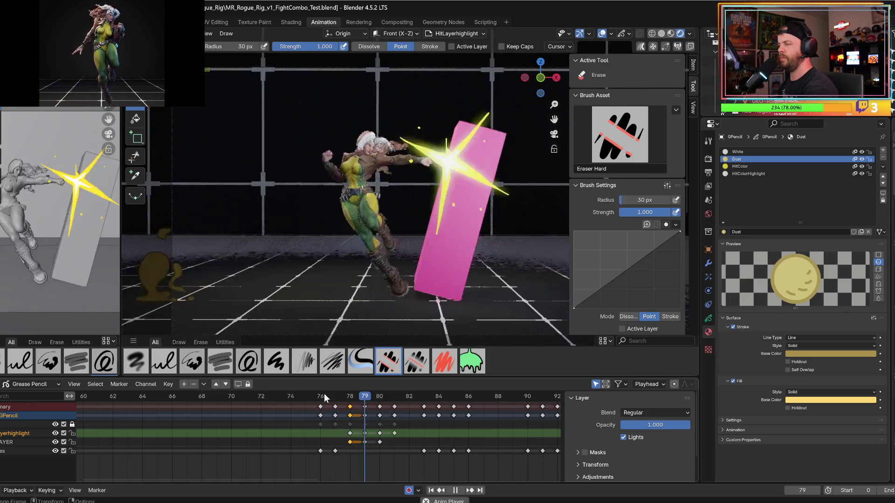
key("space")
left_click(323, 394)
key("space")
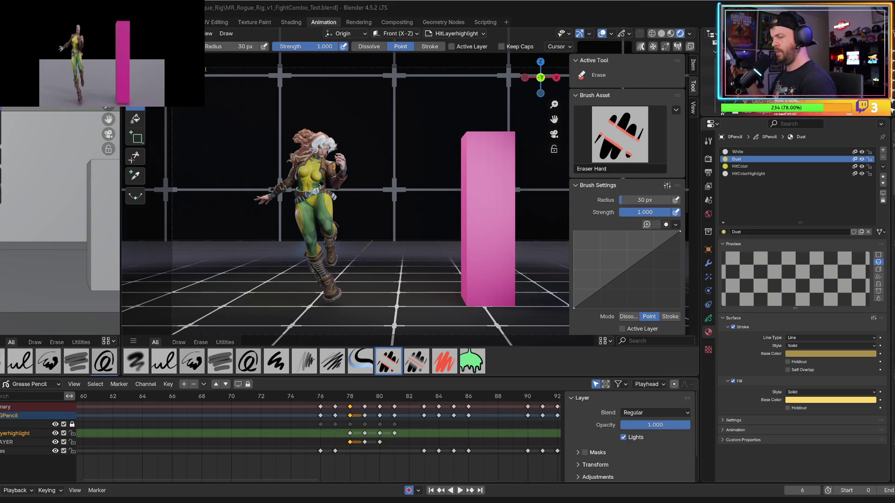
left_click(350, 395)
- Make HITLAYER the active layer and select the HitColor material
key("Right")
key("Right")
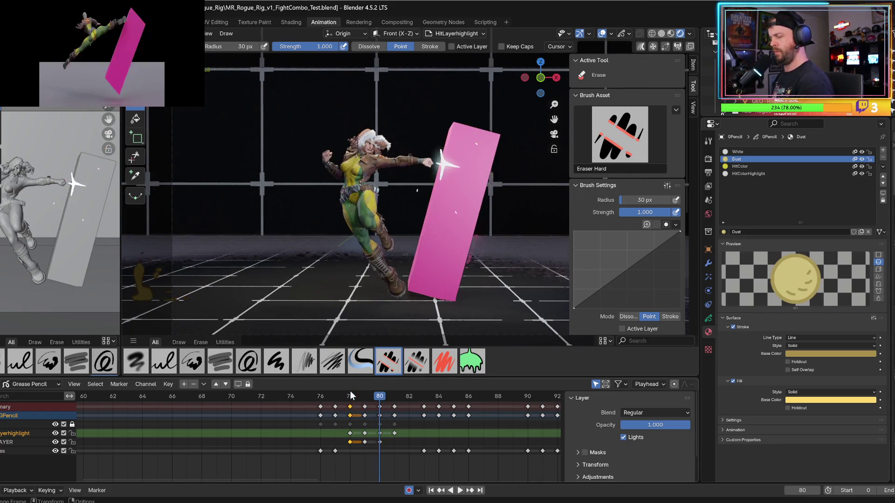
key("Right")
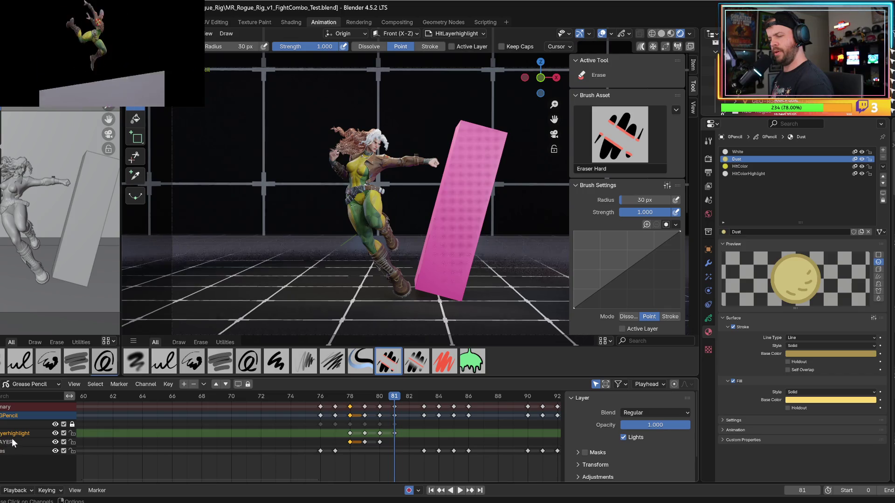
left_click(13, 443)
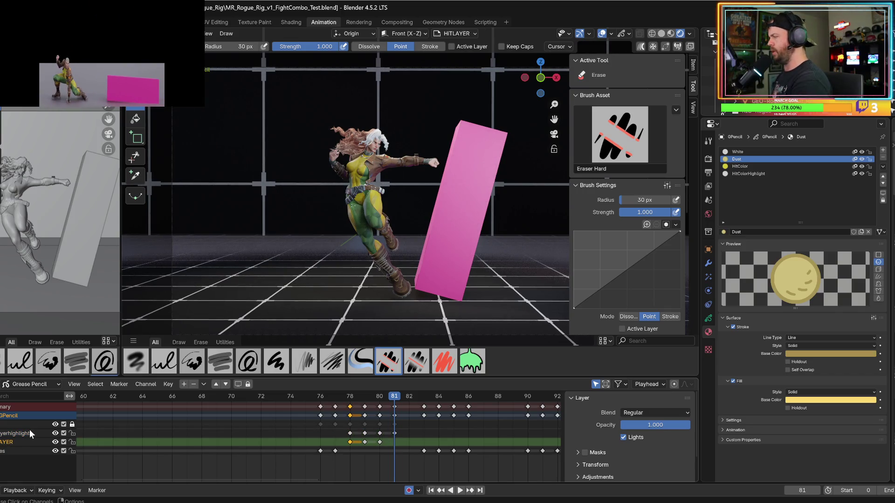
left_click(737, 166)
- Step to frame 84 and switch to the Draw tool with the Pen brush
key("Up")
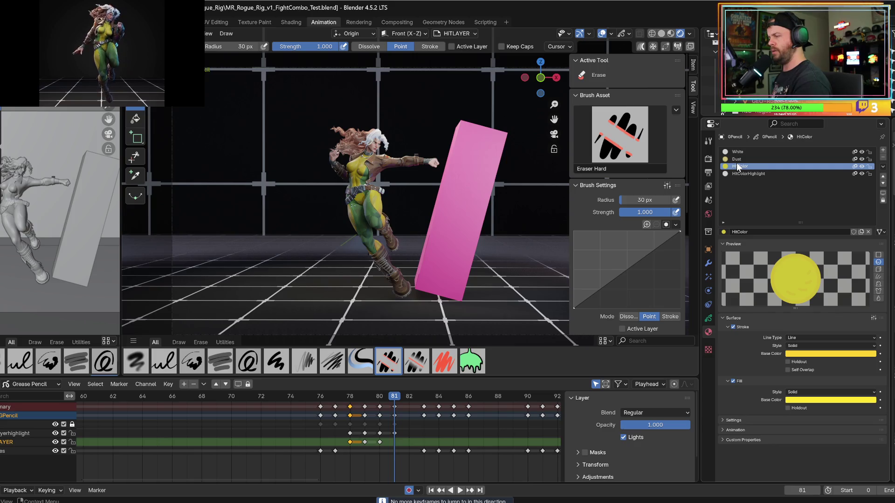
left_click(369, 396)
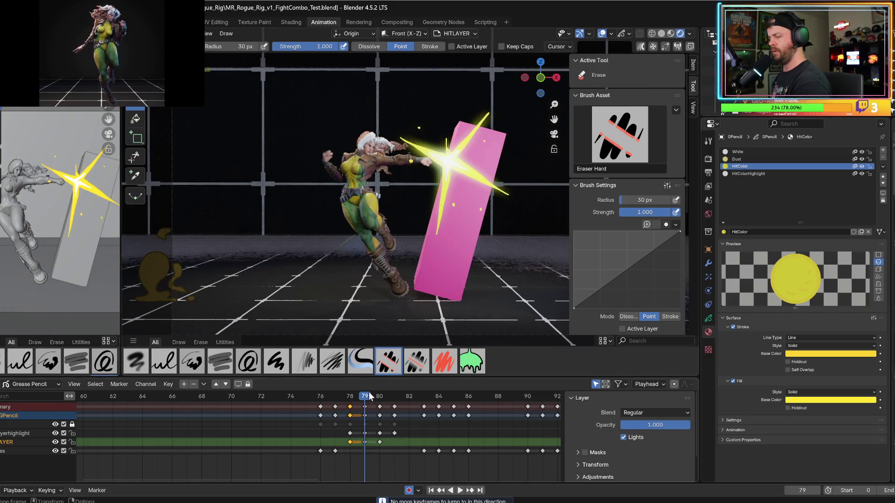
key("Right")
key("Right")
key("Right")
key("Right")
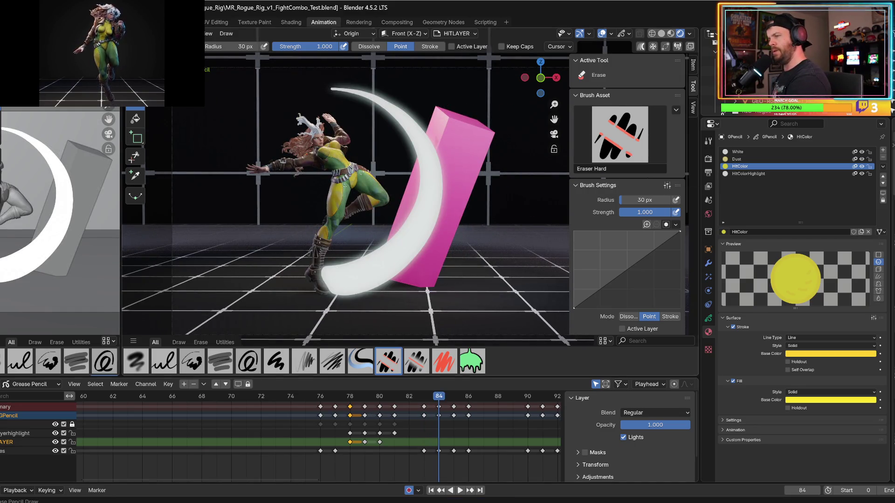
key("d")
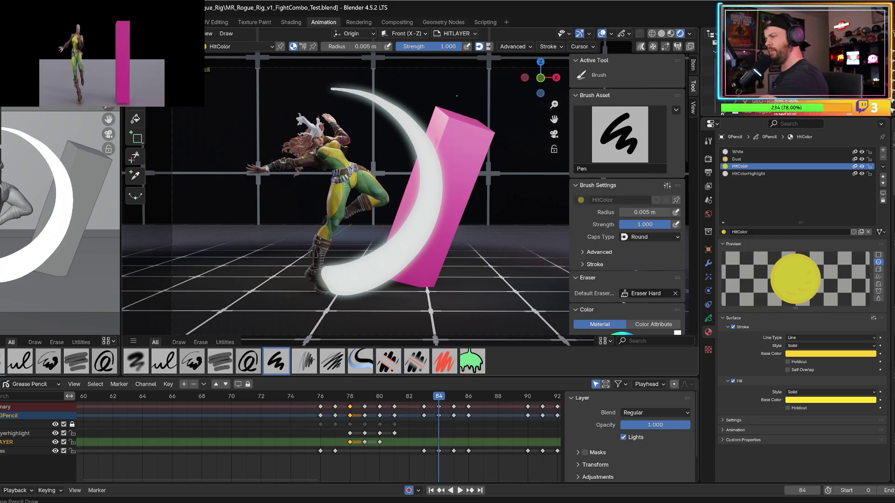
- Draw a trial lightning bolt above the pink box and turn off the HitColor fill
mouse_move(457, 95)
left_mouse_down()
mouse_move(491, 71)
mouse_move(475, 98)
mouse_move(494, 83)
mouse_move(474, 103)
mouse_move(485, 105)
mouse_move(496, 84)
mouse_move(455, 118)
left_mouse_up()
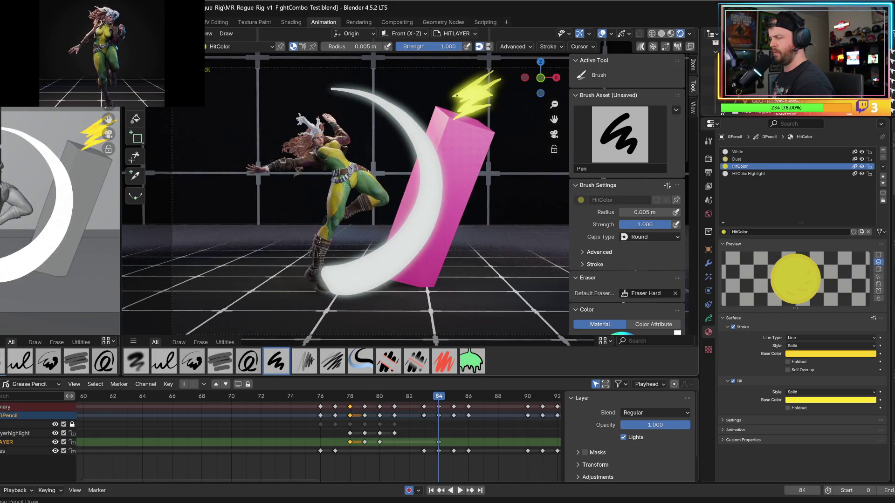
left_click(733, 381)
left_click(732, 381)
left_click(733, 381)
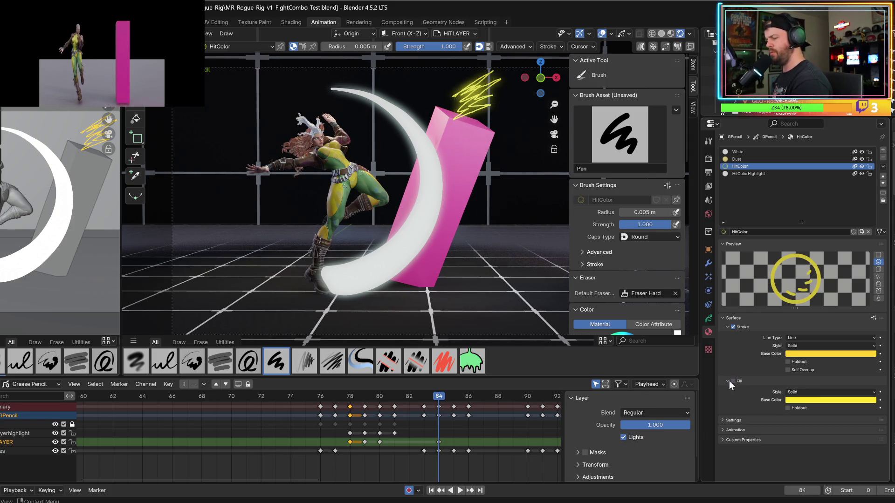
- Cancel the Insert Keyframes menu and remove the lightning bolt stroke
key("i")
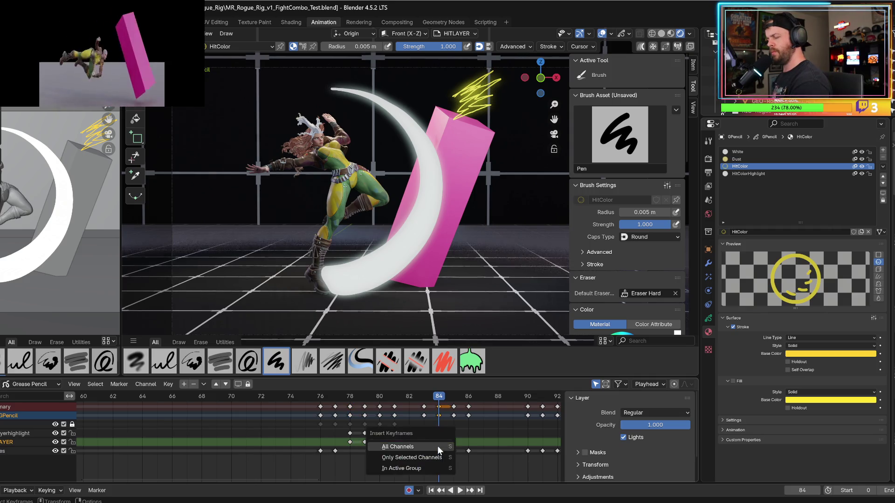
key("Escape")
key("Delete")
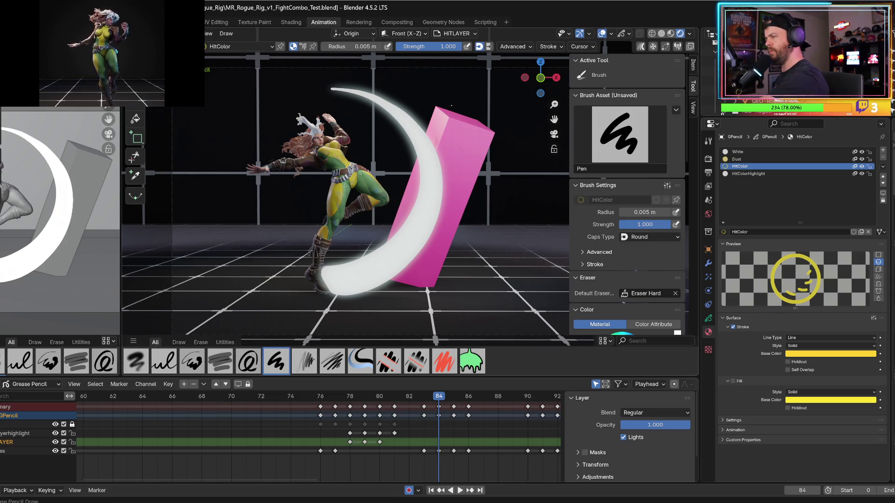
- Step from frame 80 toward the impact and draw a yellow spark at the box's top corner
key("Down")
key("Down")
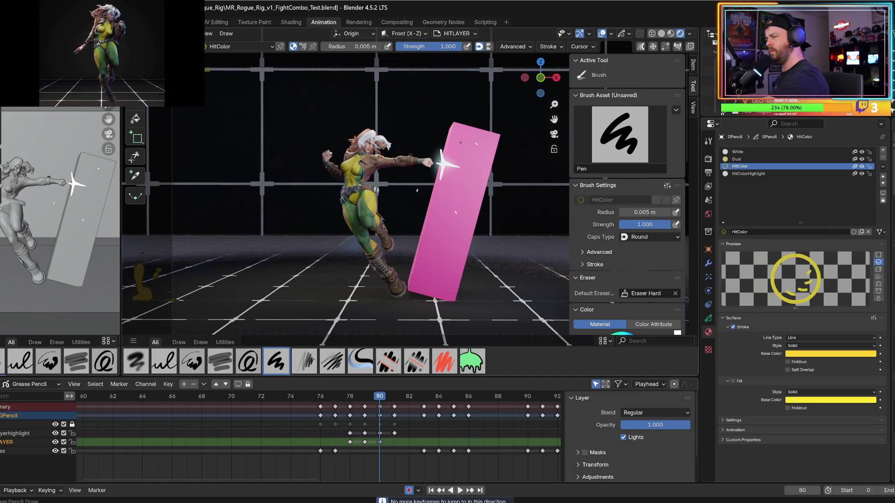
key("Right")
key("Right")
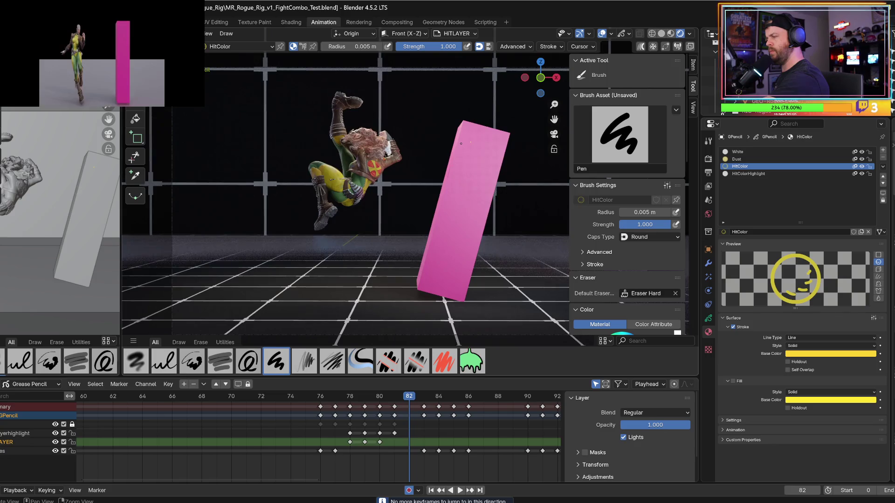
key("Right")
key("Right")
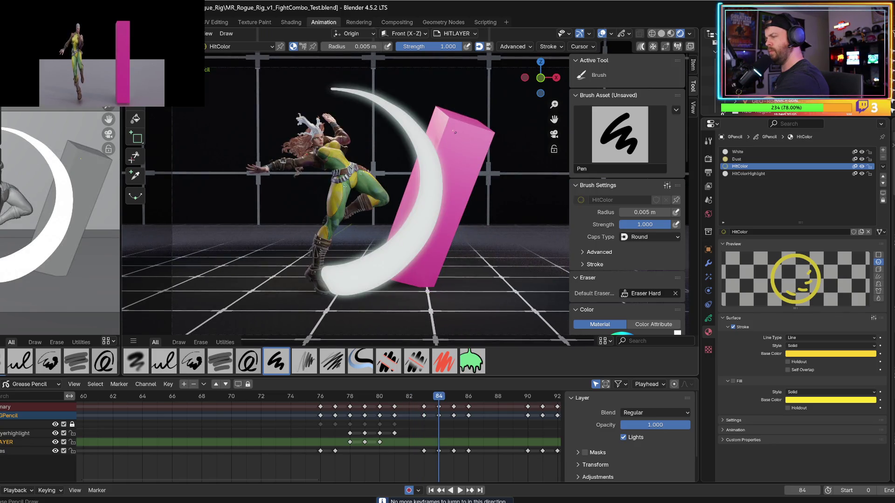
mouse_move(482, 112)
left_mouse_down()
mouse_move(454, 132)
mouse_move(514, 110)
mouse_move(461, 140)
left_mouse_up()
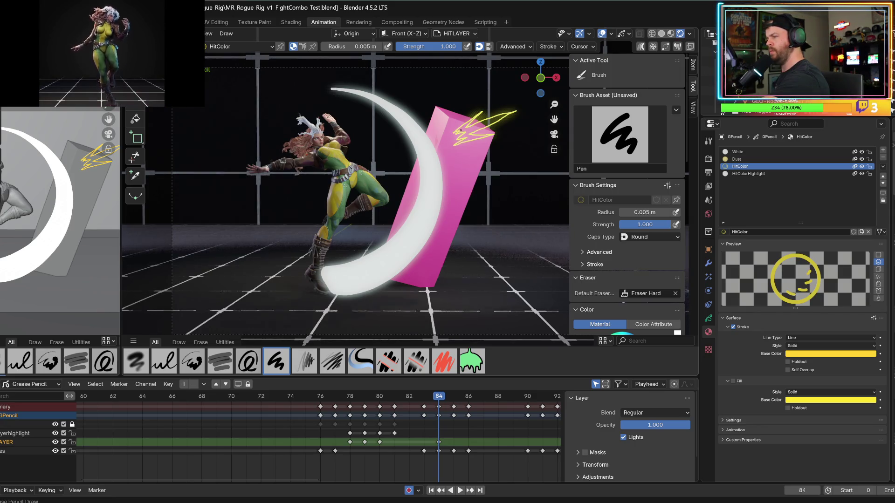
- Scrub around the impact and add a short yellow spark on the box's side at frame 84
key("Left")
key("Right")
key("Right")
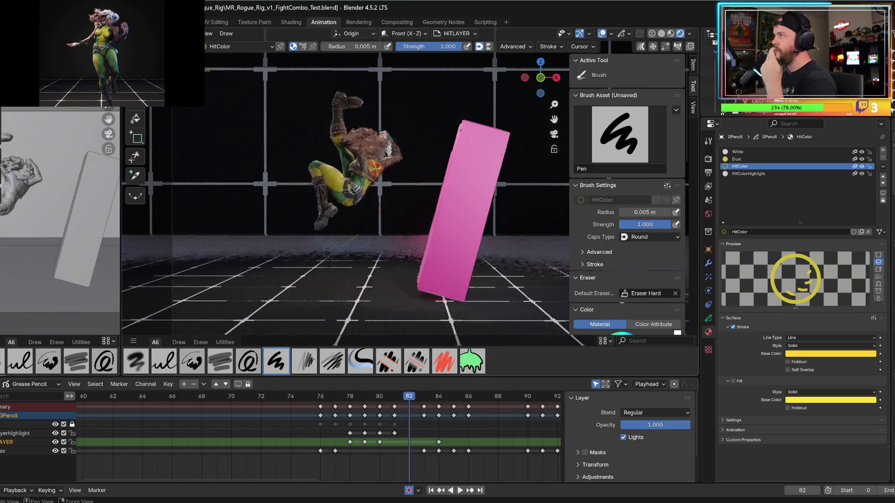
key("Left")
key("Left")
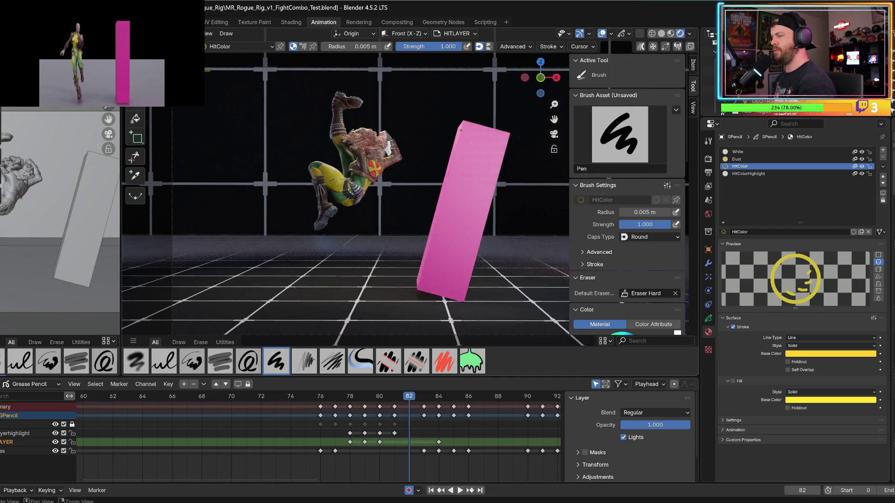
key("Right")
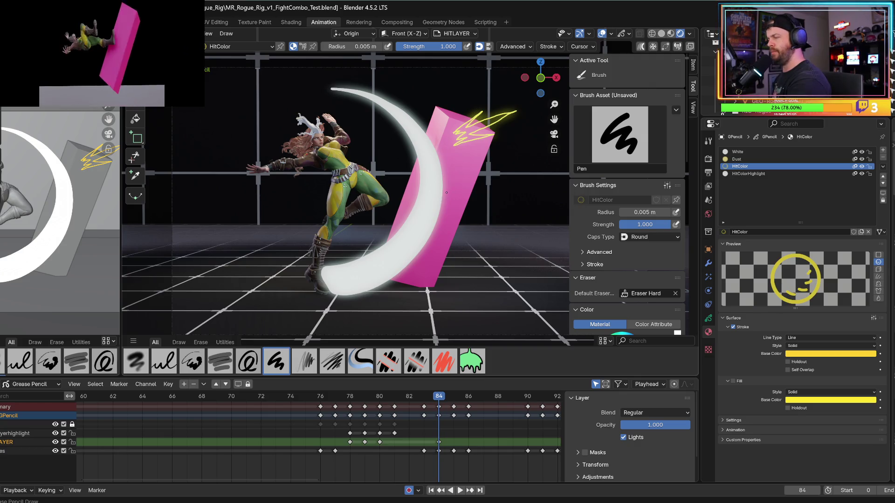
mouse_move(444, 194)
left_mouse_down()
mouse_move(484, 222)
mouse_move(455, 194)
left_mouse_up()
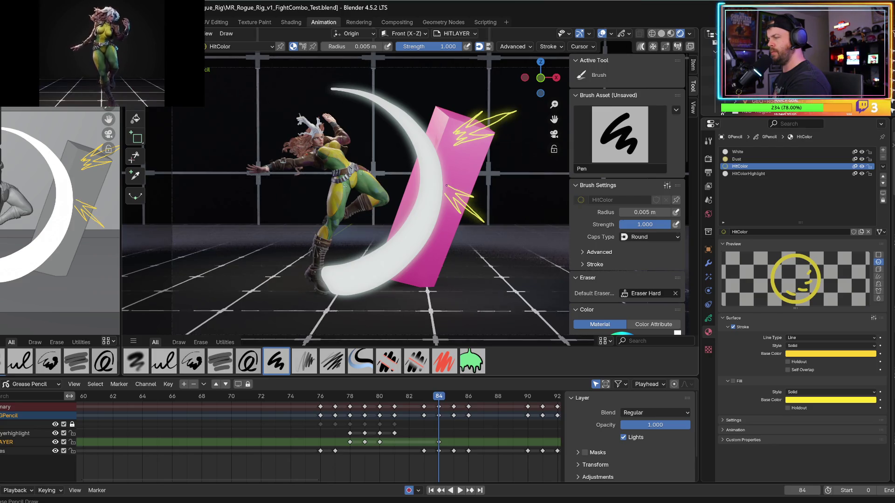
- Add two yellow zigzag sparks left of the crescent at frame 84, comparing neighbouring frames
key("Left")
key("Right")
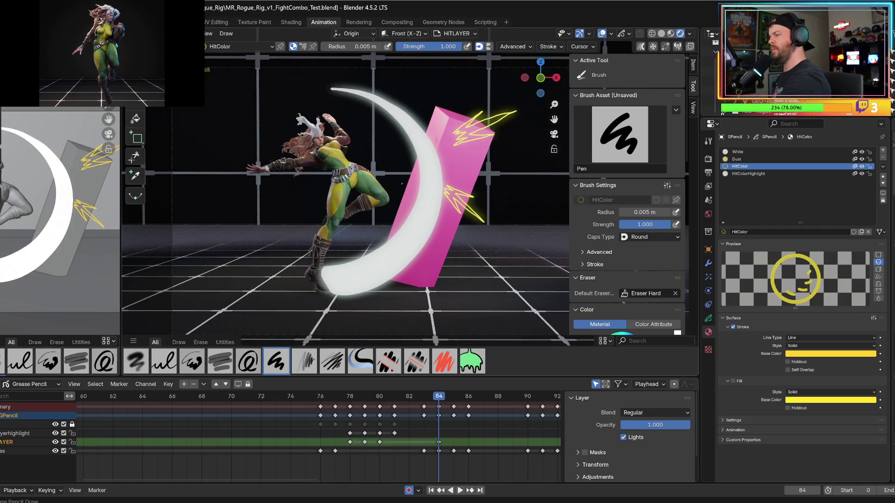
mouse_move(403, 185)
left_mouse_down()
mouse_move(387, 212)
mouse_move(407, 190)
left_mouse_up()
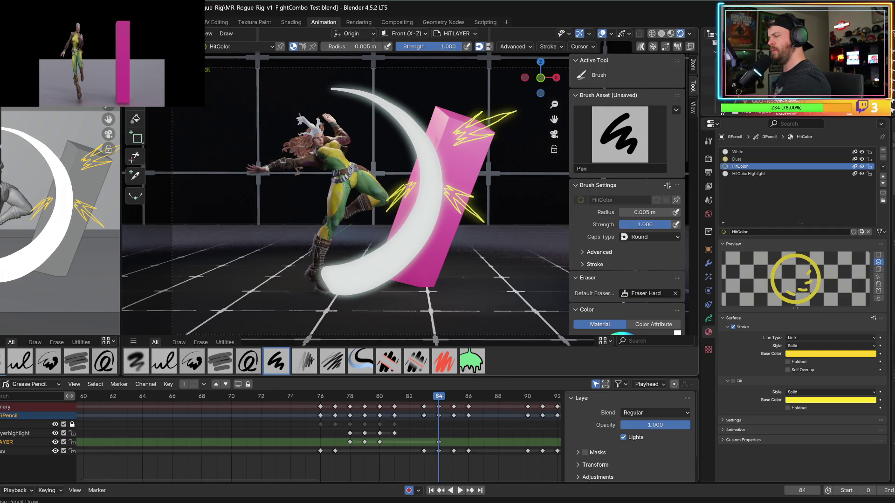
key("Left")
key("Right")
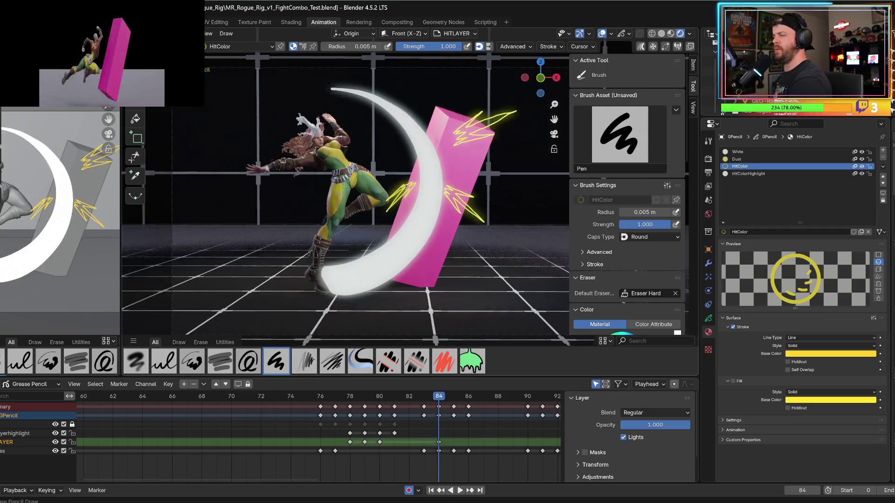
mouse_move(402, 142)
left_mouse_down()
mouse_move(378, 133)
mouse_move(403, 140)
mouse_move(385, 124)
mouse_move(404, 138)
mouse_move(382, 138)
mouse_move(409, 146)
mouse_move(396, 138)
left_mouse_up()
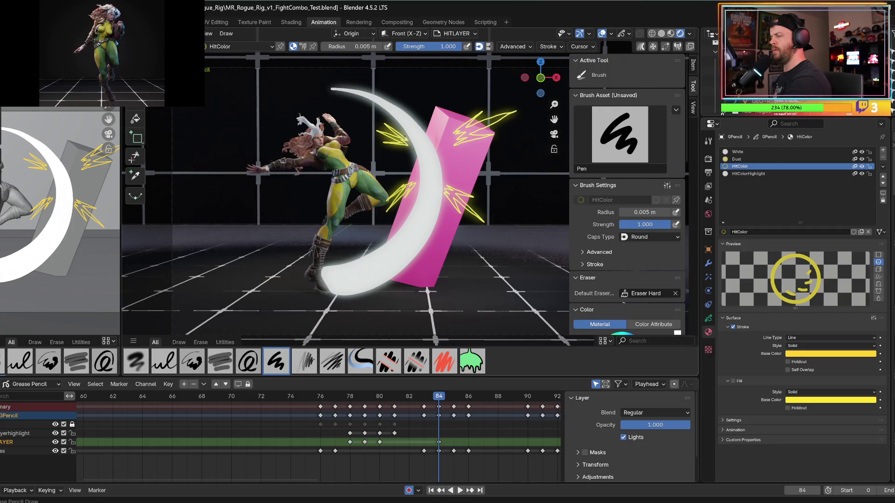
key("Right")
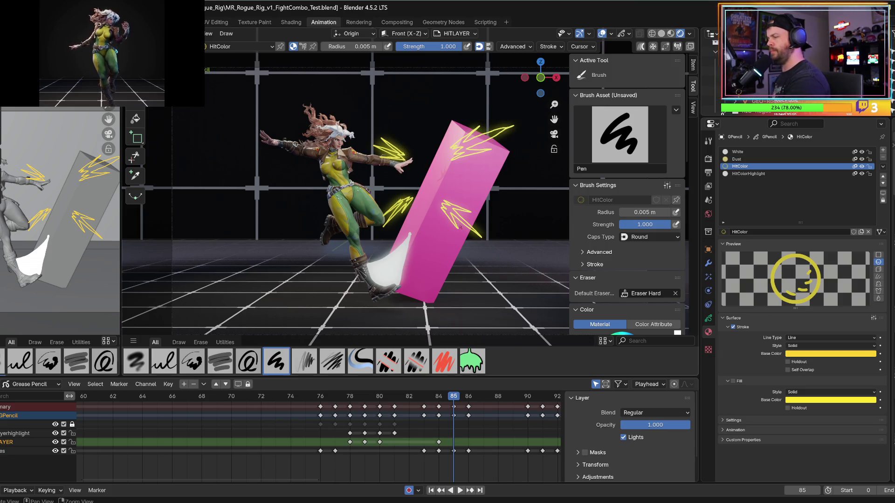
- Start frame 85's own yellow sparks with a stroke on the pink box
key("Left")
key("Right")
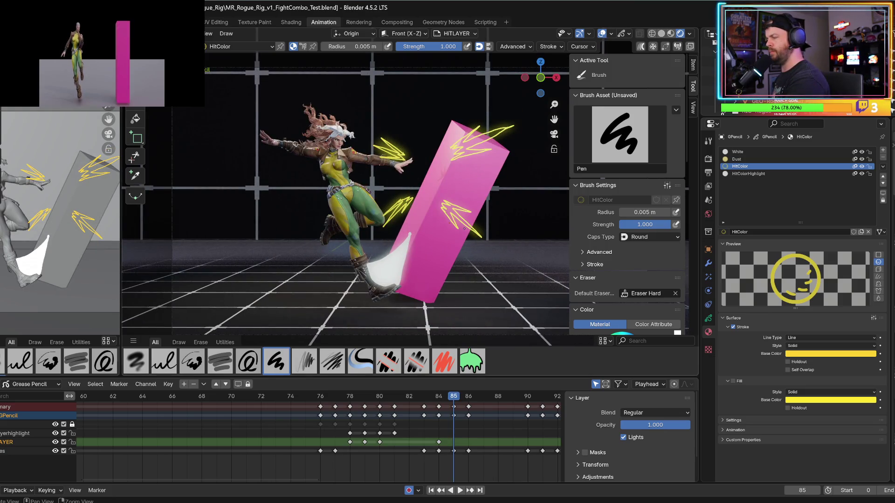
key("Left")
key("Right")
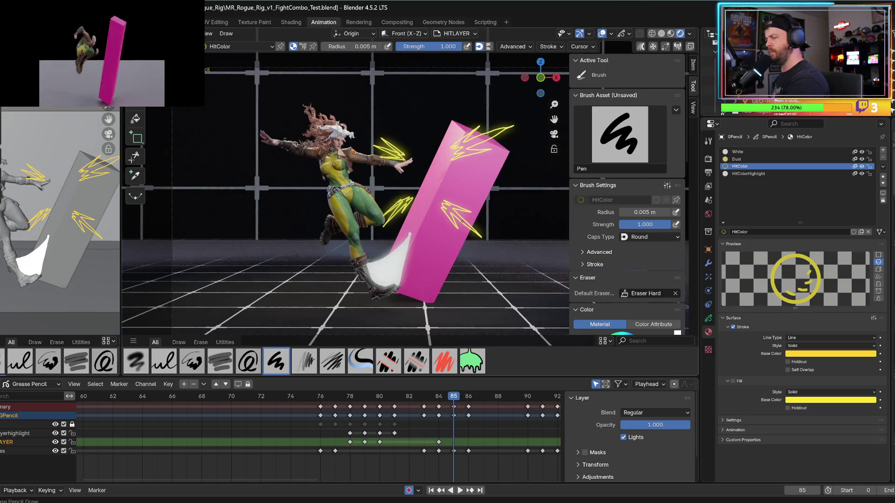
mouse_move(459, 221)
left_mouse_down()
mouse_move(488, 243)
mouse_move(455, 215)
left_mouse_up()
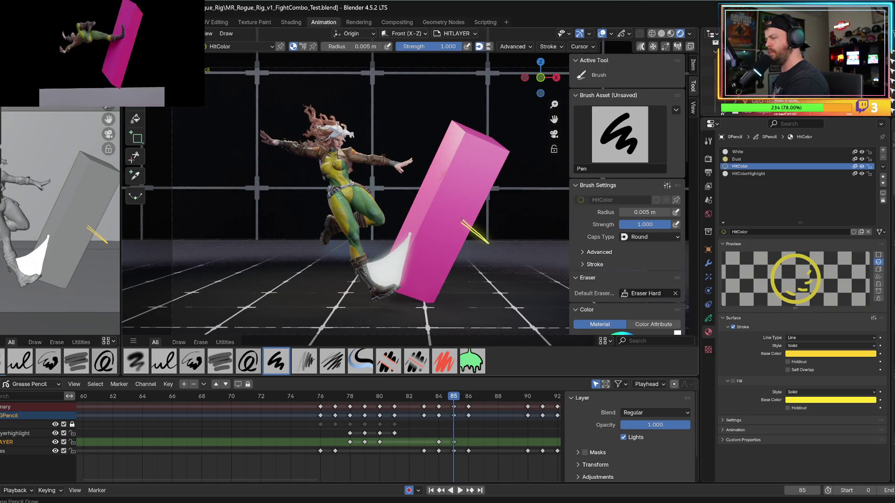
key("Left")
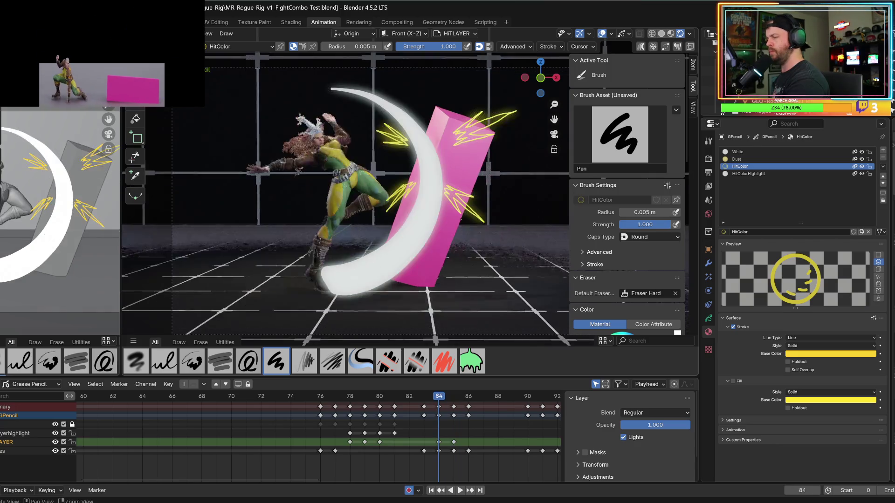
key("Right")
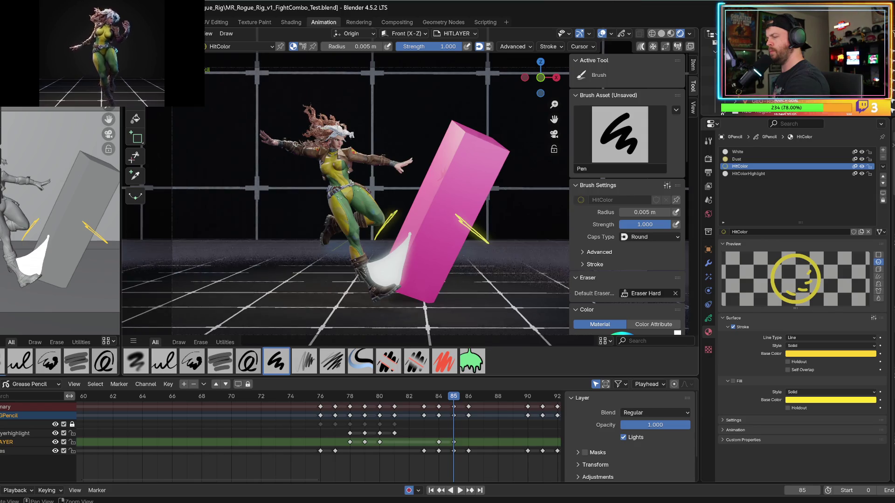
key("Left")
key("Right")
- Add yellow sparks near the raised hand and off the box's top corner on frame 85
key("Left")
key("Right")
key("Left")
key("Right")
left_click_drag(363, 115, 400, 140)
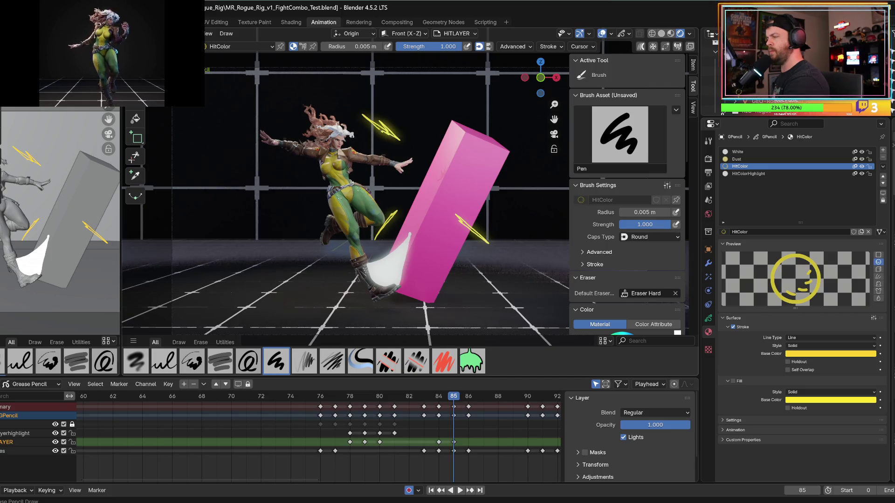
key("Left")
key("Right")
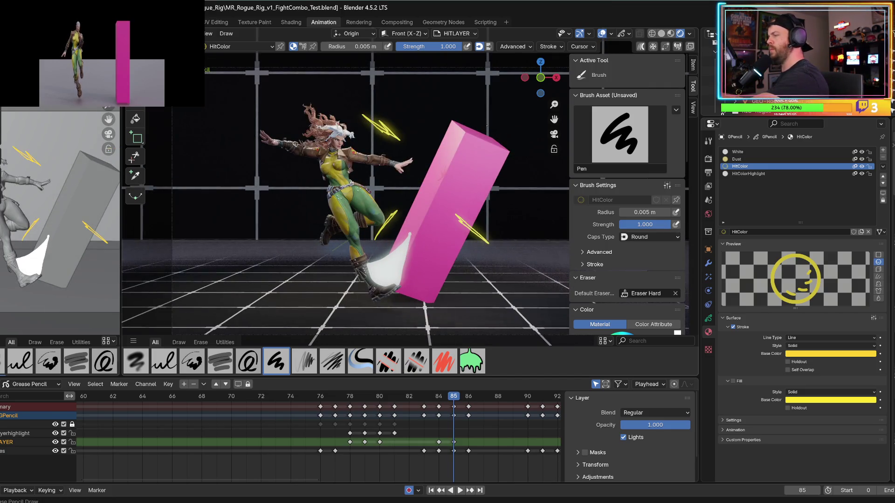
mouse_move(486, 128)
left_mouse_down()
mouse_move(520, 110)
mouse_move(473, 133)
left_mouse_up()
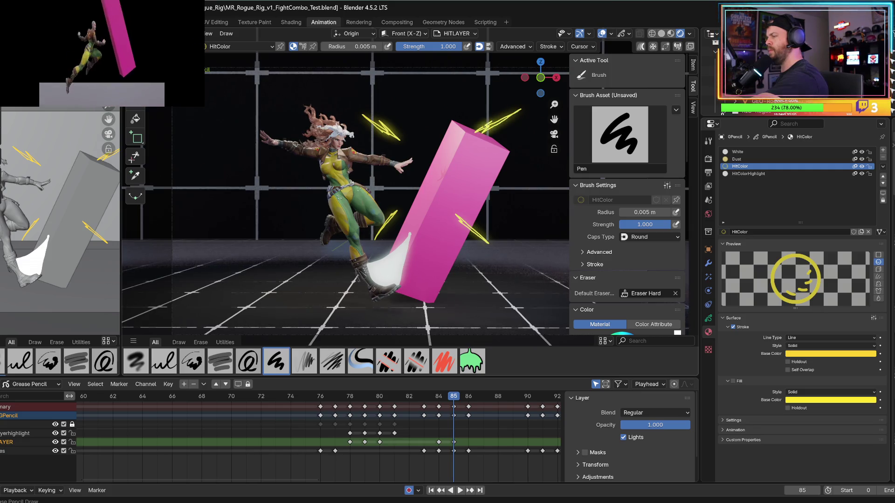
key("Left")
key("Right")
mouse_move(497, 143)
left_mouse_down()
mouse_move(515, 138)
mouse_move(496, 145)
left_mouse_up()
- Draw the white crescent slash on frame 86 instead of frame 85
left_click_drag(401, 91, 368, 326)
key("ctrl+z")
key("Right")
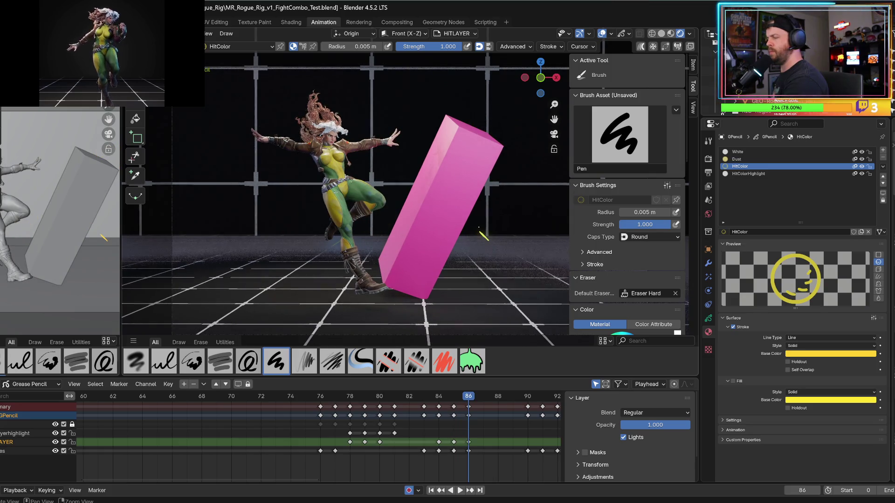
left_click_drag(410, 187, 368, 322)
key("Left")
key("Right")
- Add yellow sparks near the hand, knee and above the box on frame 86, then switch to the browser
left_click_drag(374, 123, 366, 103)
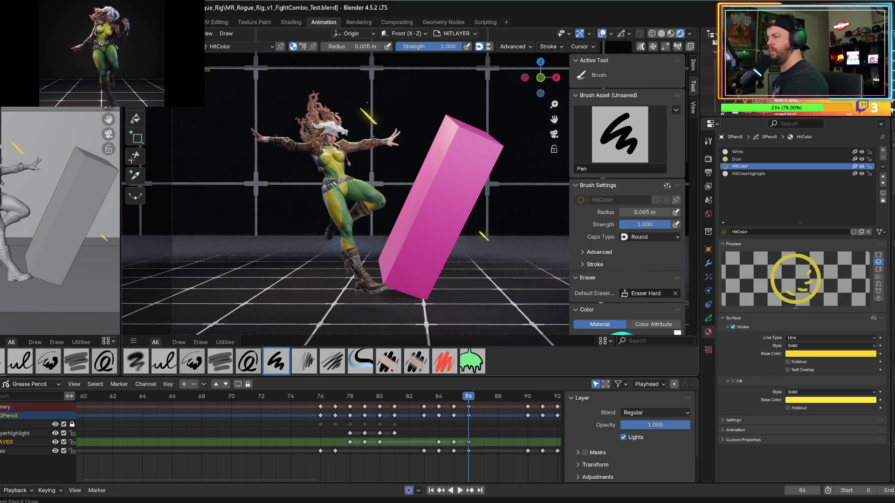
key("space")
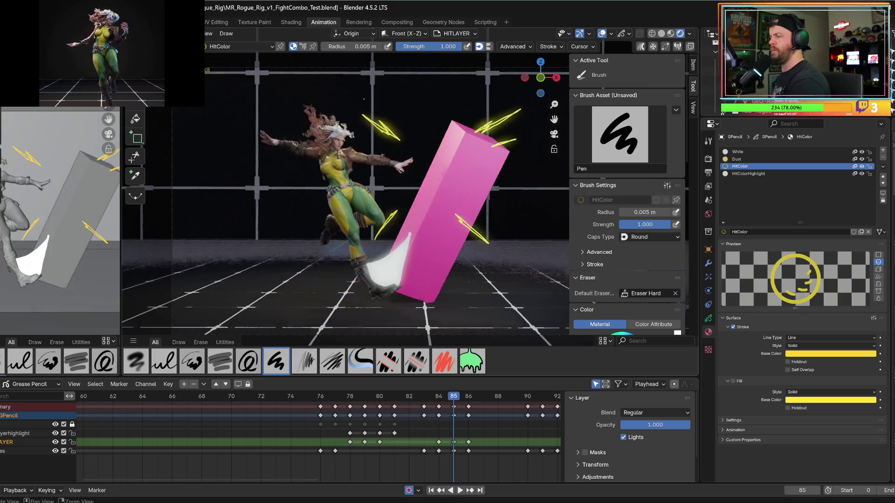
key("Escape")
left_click_drag(376, 229, 372, 235)
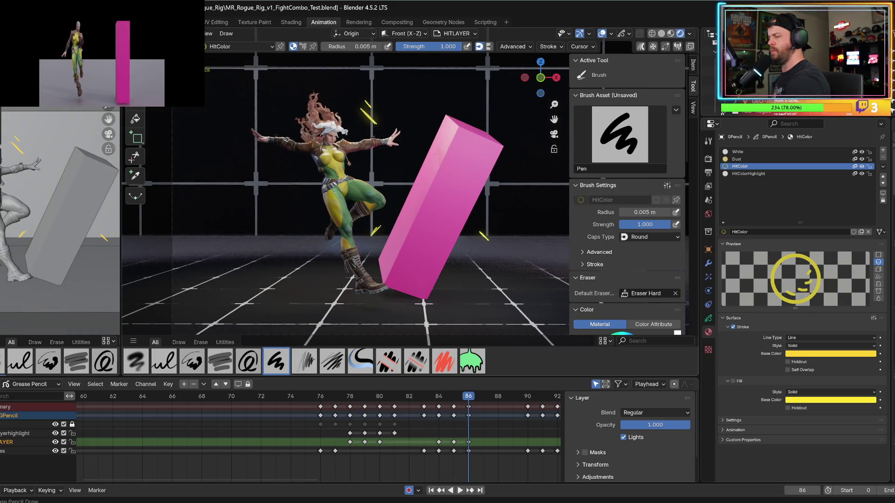
key("space")
key("Escape")
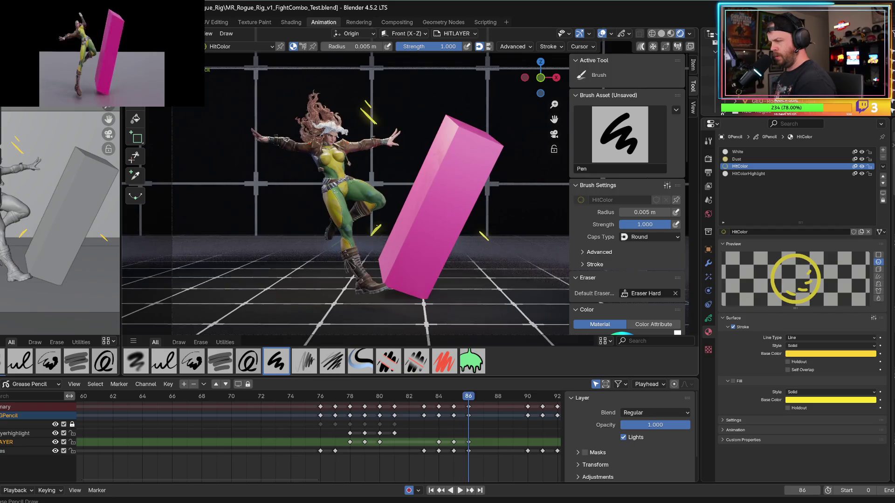
key("space")
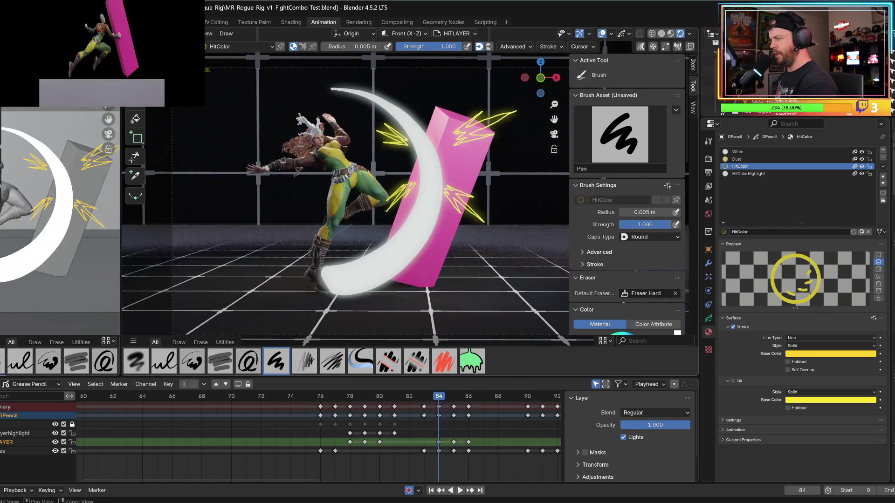
key("Escape")
key("space")
key("Escape")
left_click_drag(521, 101, 499, 116)
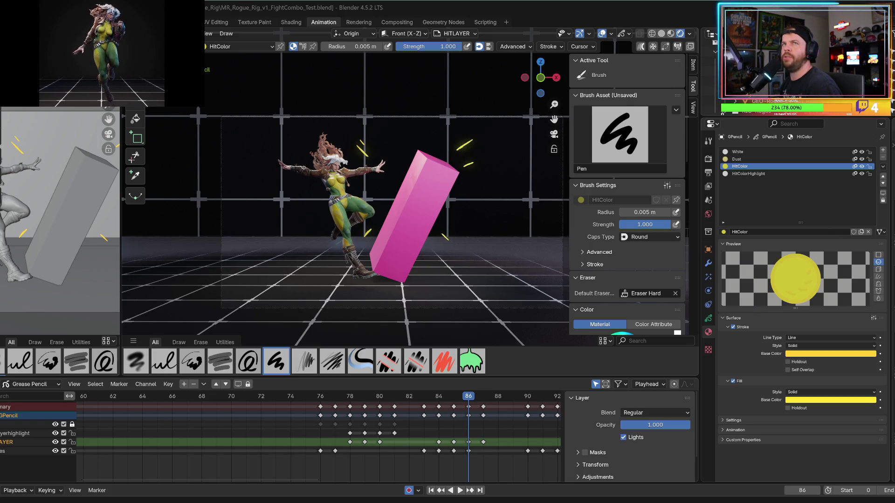
key("alt+Tab")
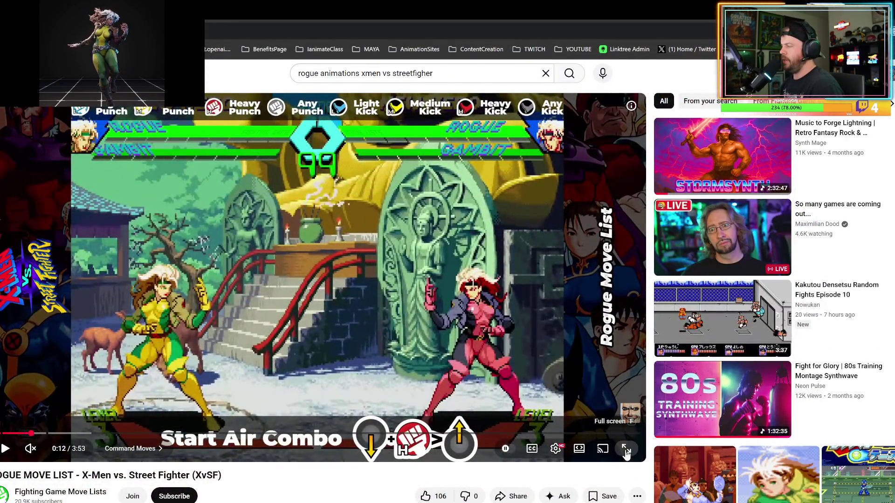
- Watch the ROGUE MOVE LIST reference video fullscreen, pausing on combos, then exit fullscreen
left_click(626, 448)
left_click(194, 466)
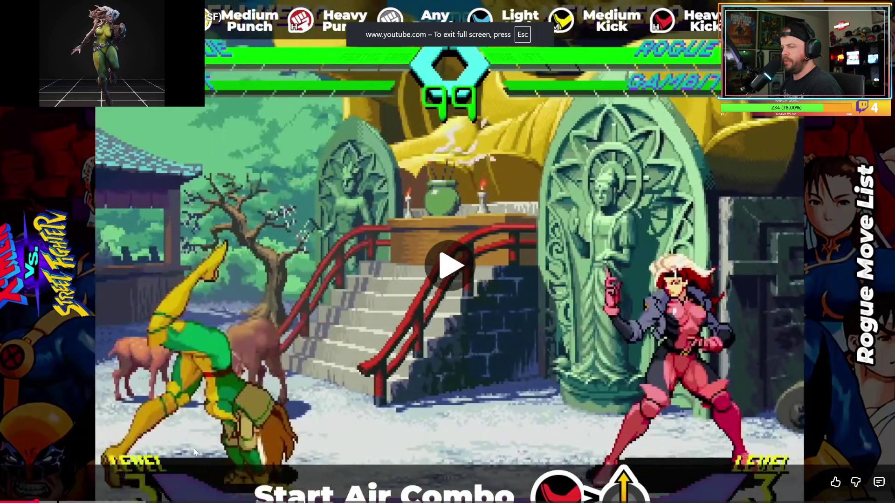
key("space")
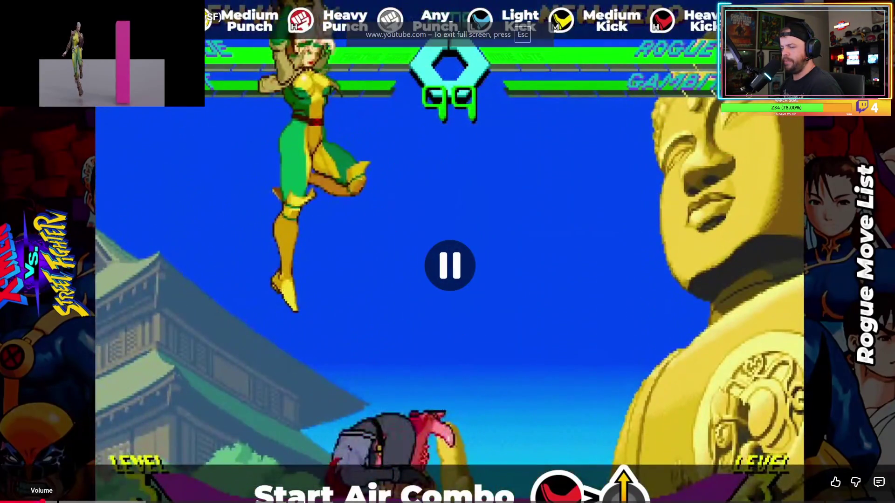
key("space")
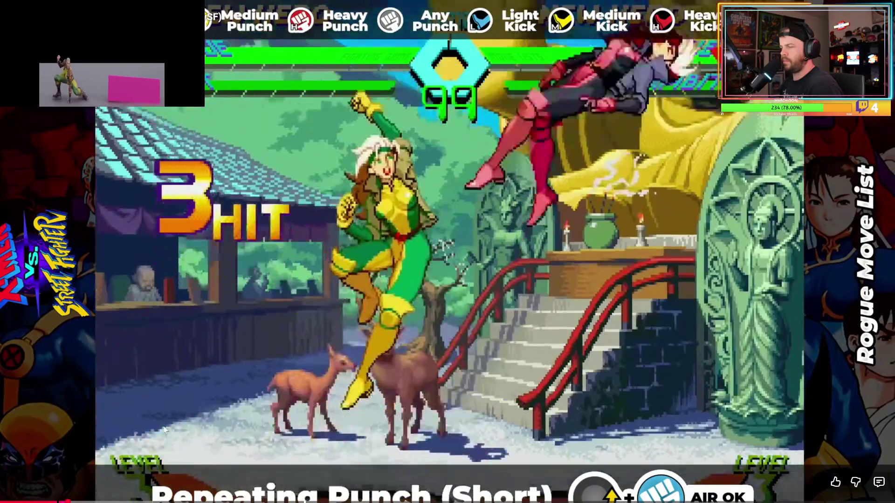
left_click(165, 425)
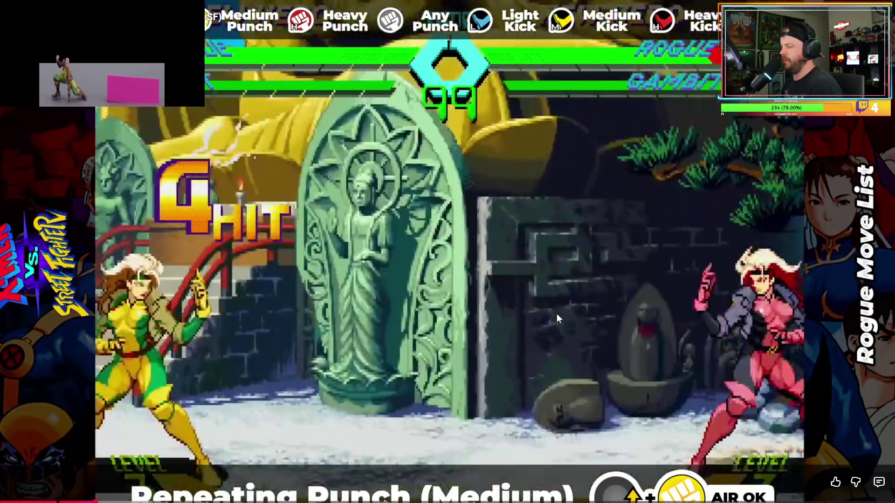
left_click(557, 314)
key("Escape")
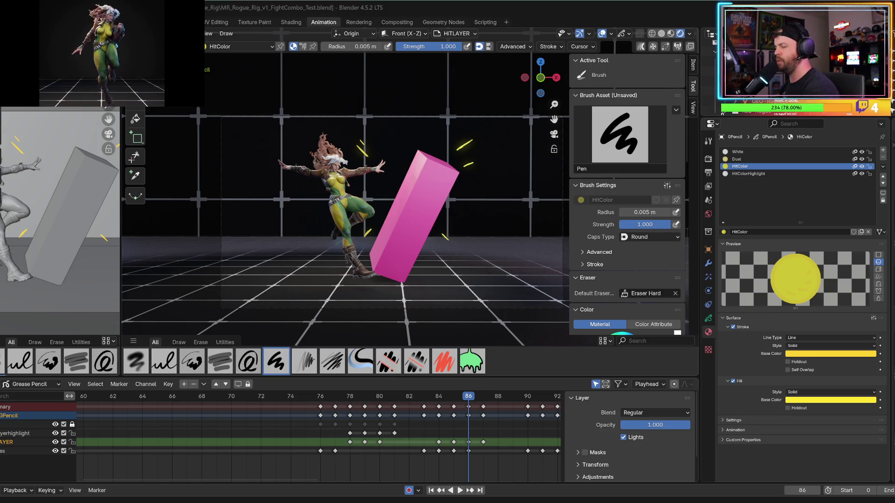
mouse_move(353, 399)
left_mouse_down()
mouse_move(423, 395)
mouse_move(384, 395)
left_mouse_up()
key("space")
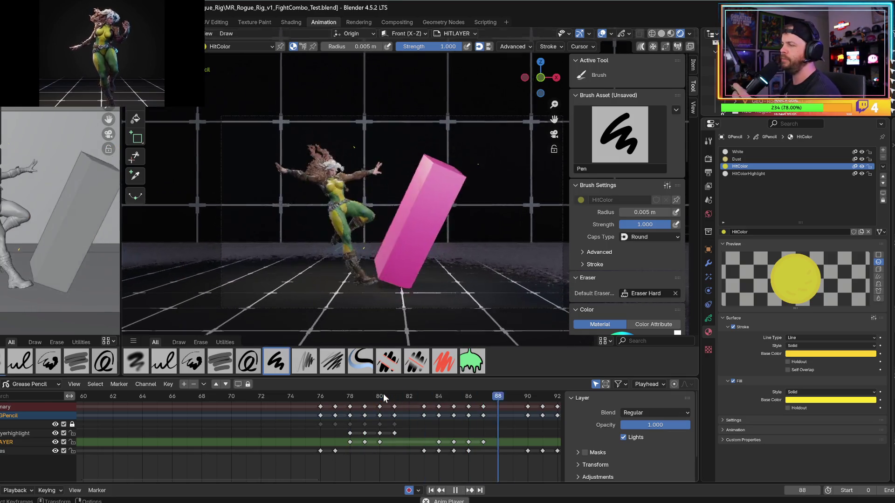
key("space")
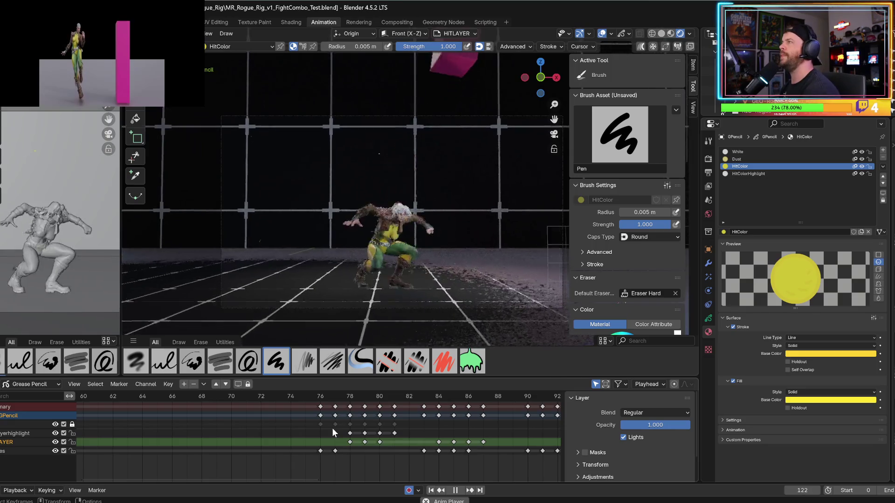
key("space")
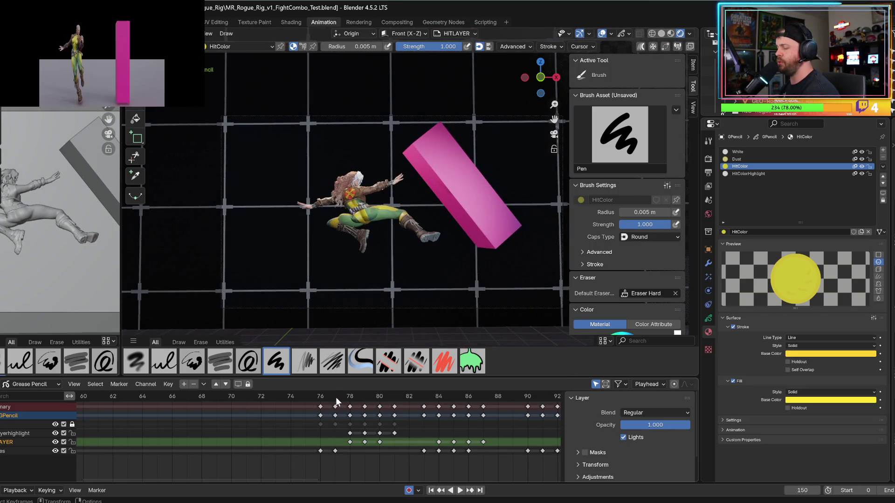
mouse_move(332, 398)
left_mouse_down()
mouse_move(357, 396)
mouse_move(340, 395)
left_mouse_up()
key("space")
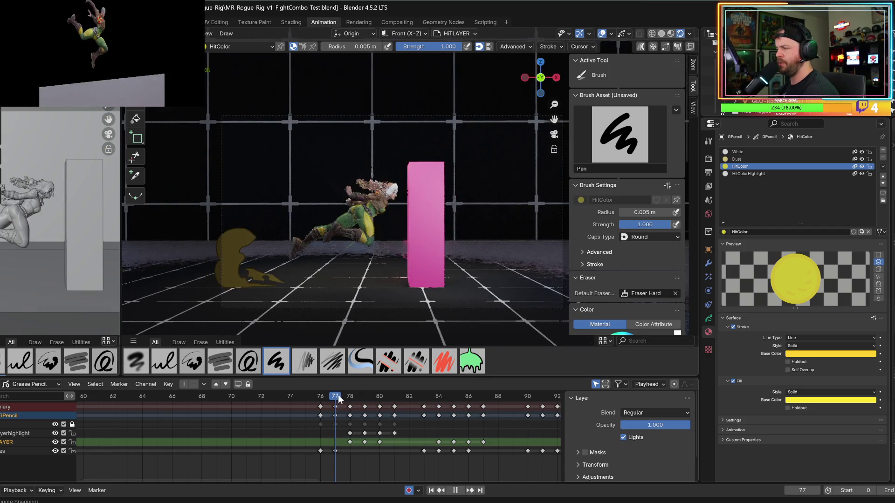
key("space")
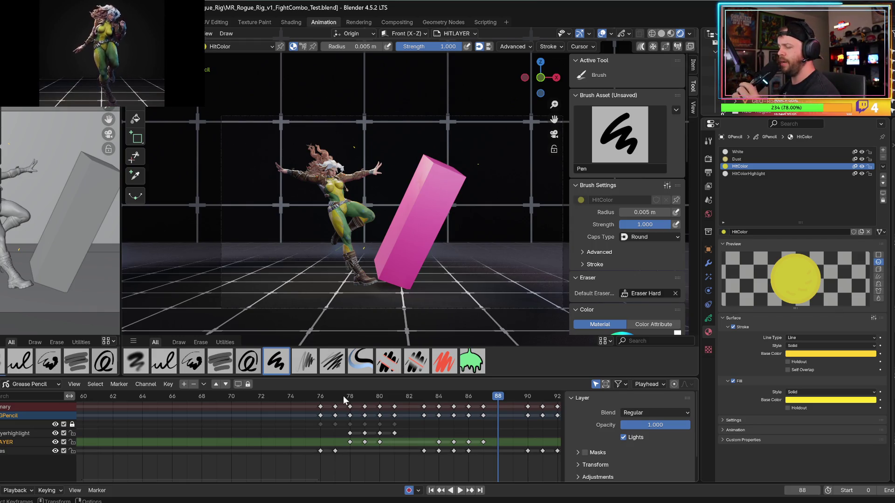
left_click(330, 396)
key("space")
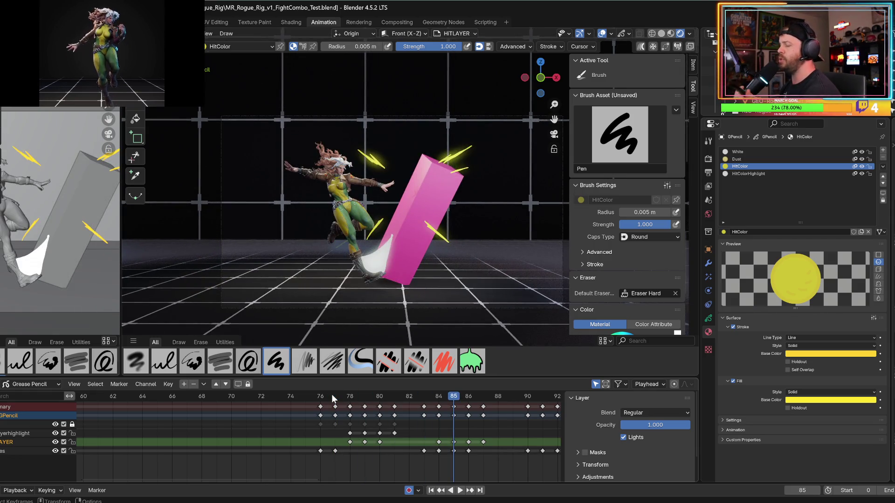
left_click(353, 396)
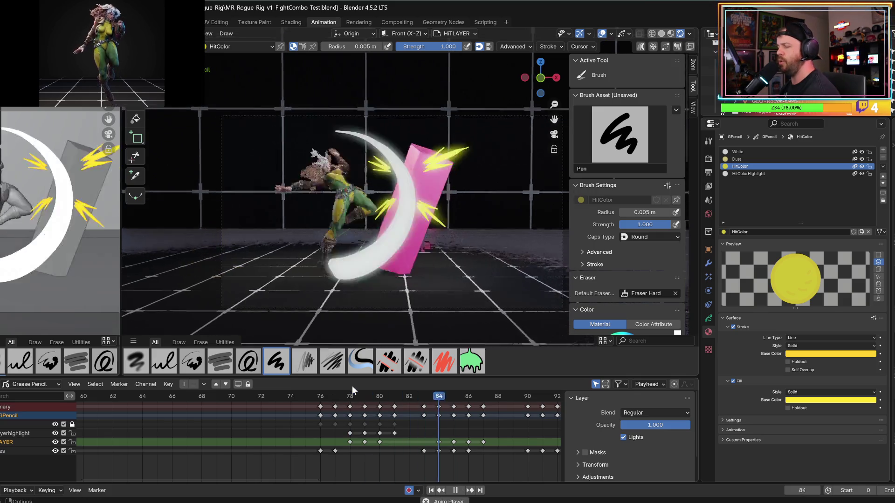
left_click_drag(345, 395, 371, 395)
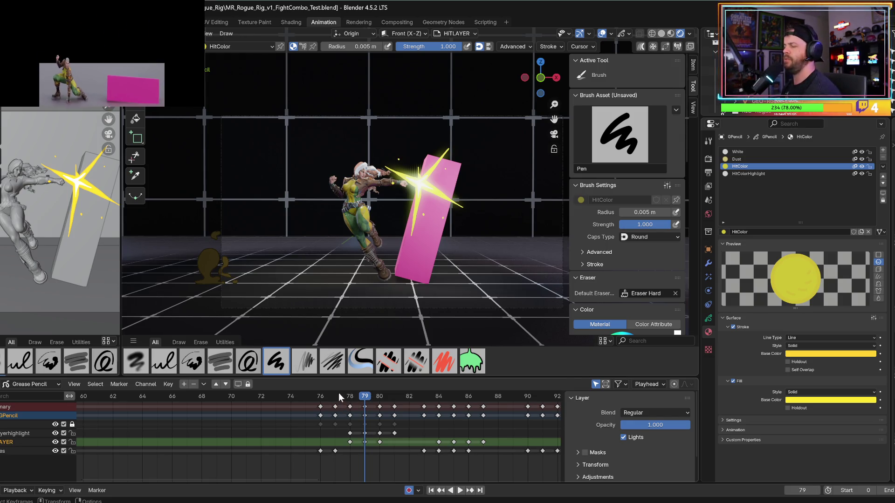
mouse_move(343, 395)
left_mouse_down()
mouse_move(360, 392)
mouse_move(351, 396)
left_mouse_up()
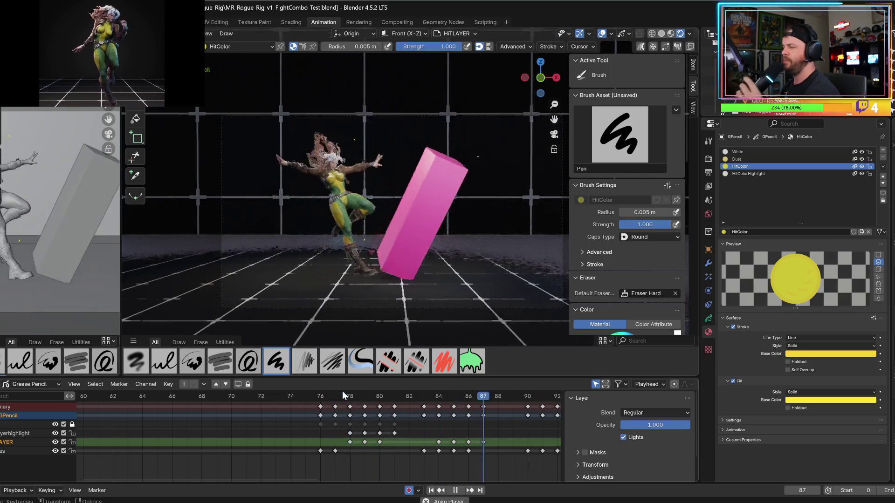
key("space")
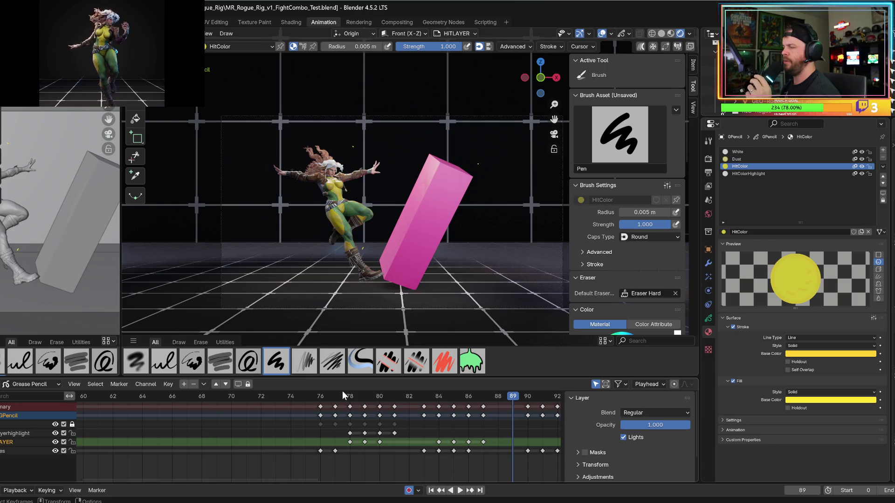
key("space")
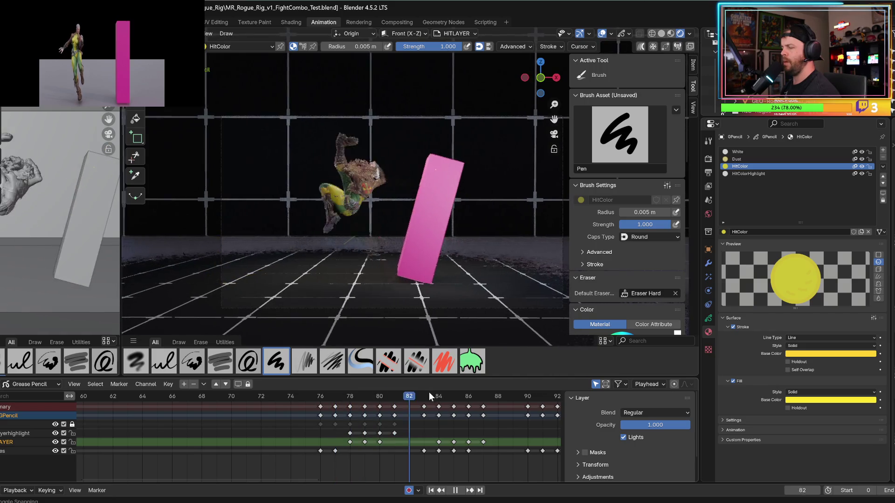
left_click_drag(369, 393, 416, 395)
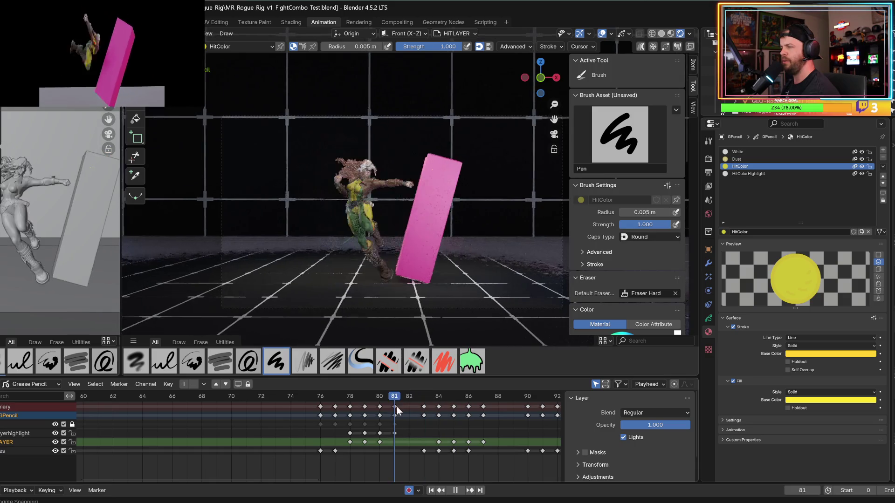
key("space")
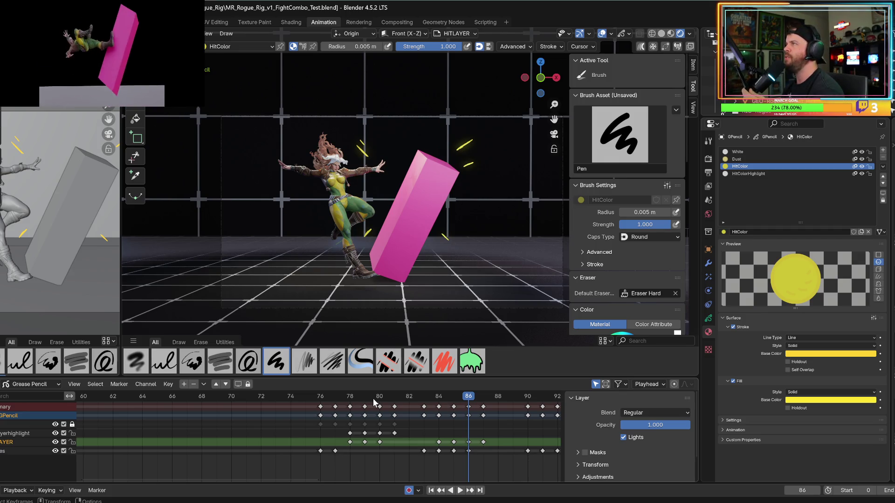
- Save the blend file and replay the kick from around frame 77
left_click(332, 394)
key("space")
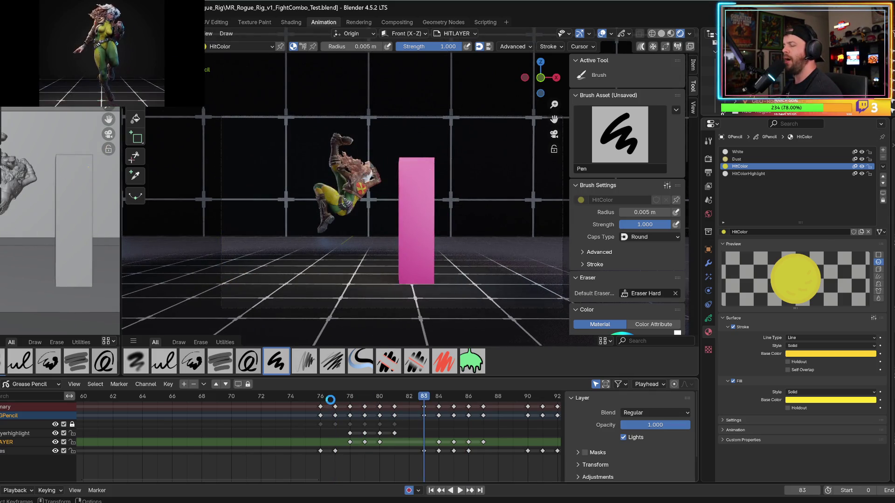
key("space")
left_click_drag(323, 394, 349, 395)
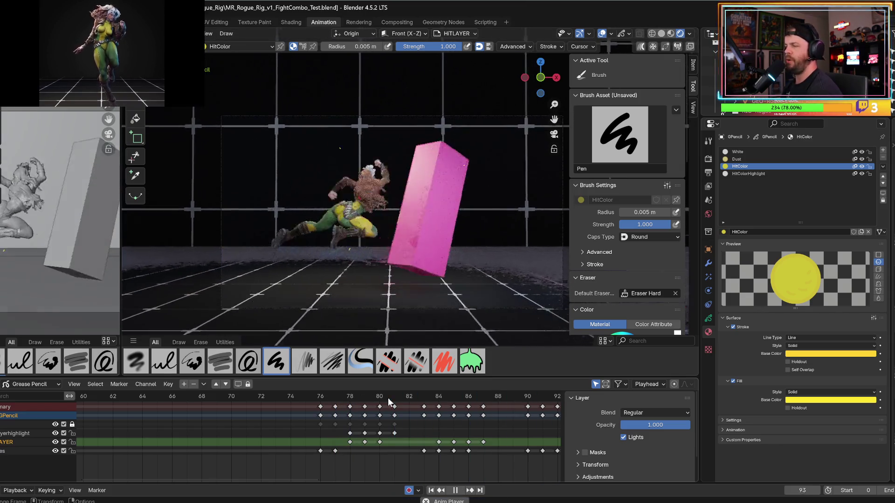
key("space")
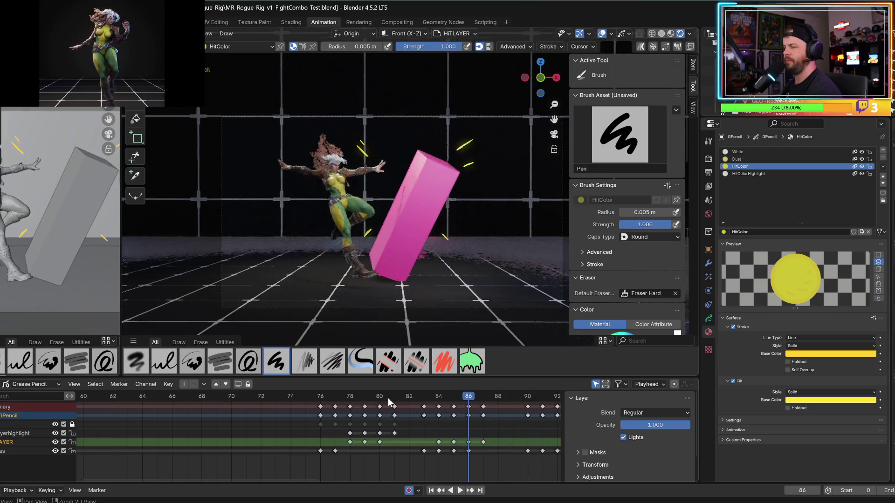
key("space")
key("space")
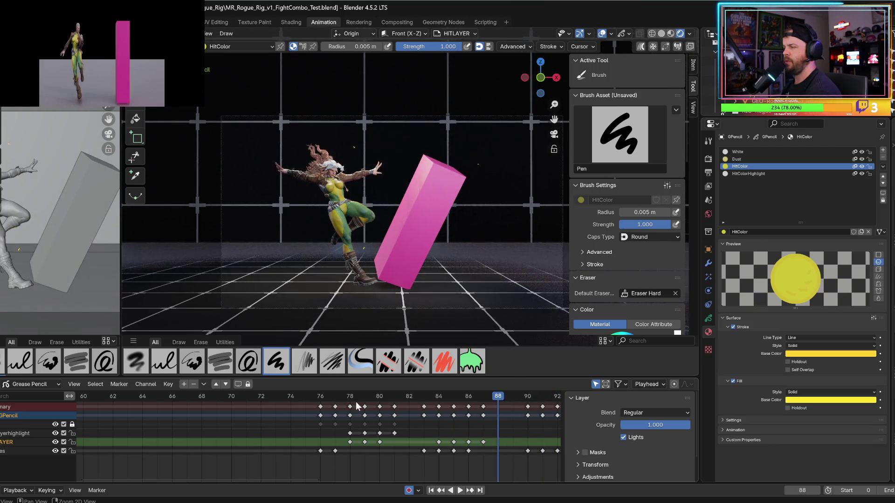
- Settle on frame 91 with the crescent, recentre the view, and add an empty material slot
key("Left")
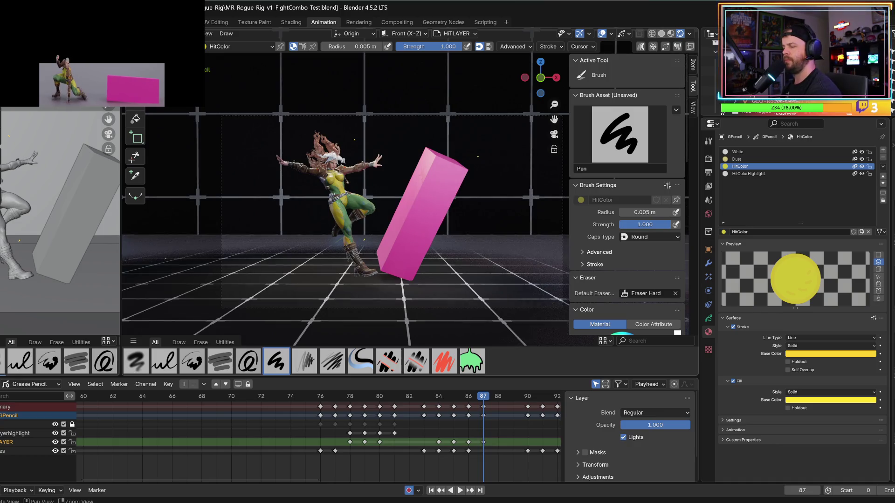
key("Right")
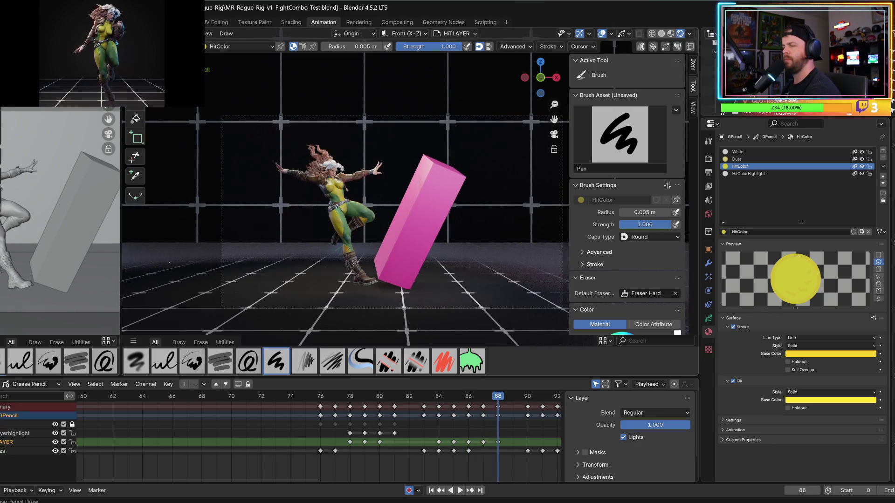
key("Right")
key("Right")
key("Right")
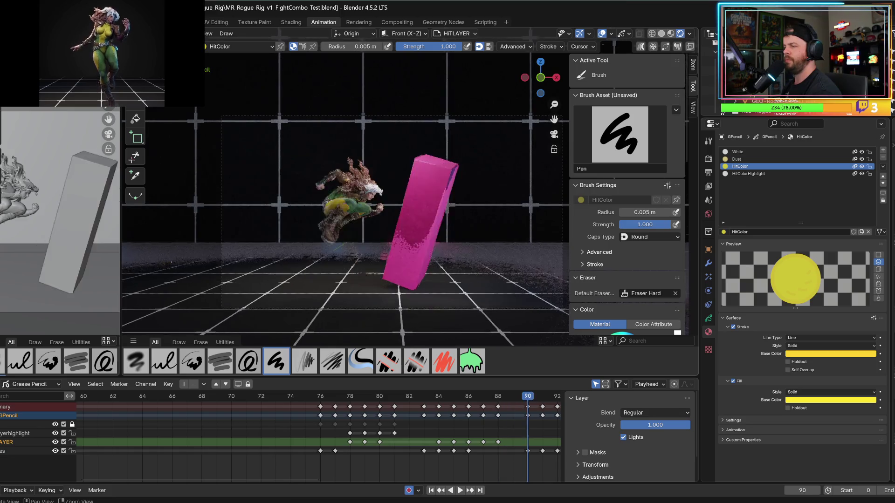
key("Left")
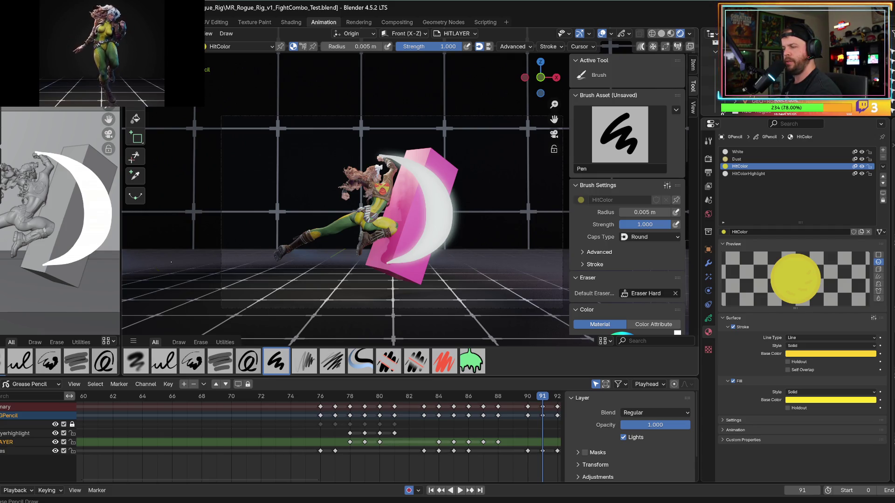
scroll(391, 209, "down", 3)
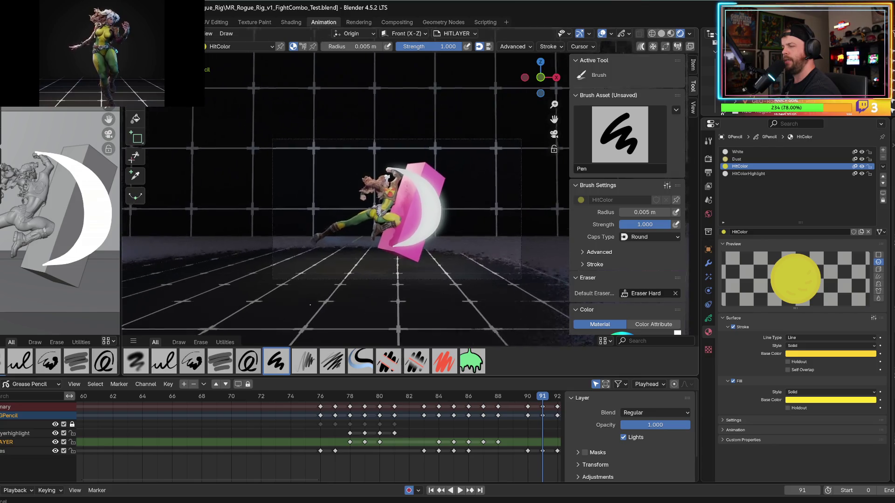
key("ctrl+KP_6")
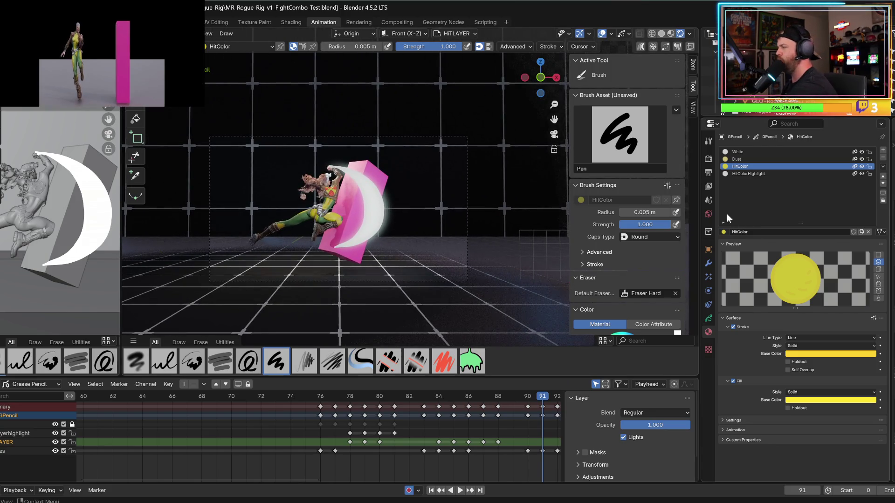
left_click(882, 150)
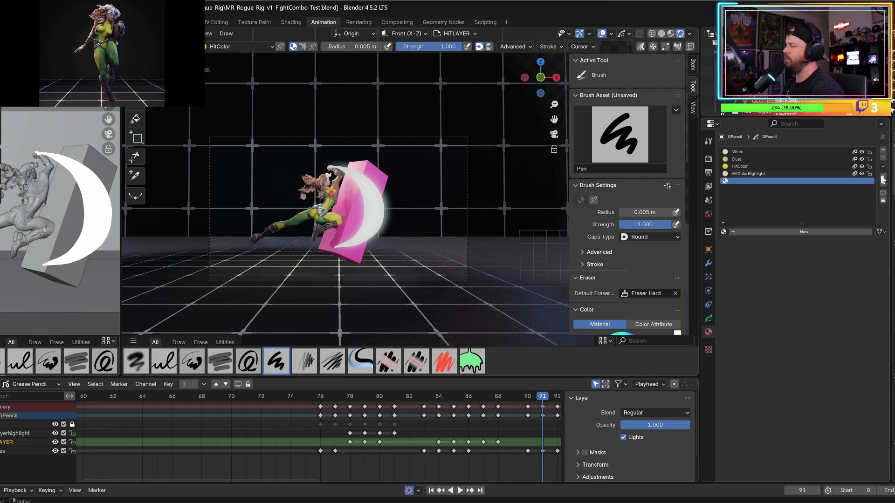
- Create a new grease pencil material named 'flash screen' with white stroke and fill colours
double_click(803, 231)
type("flash screen")
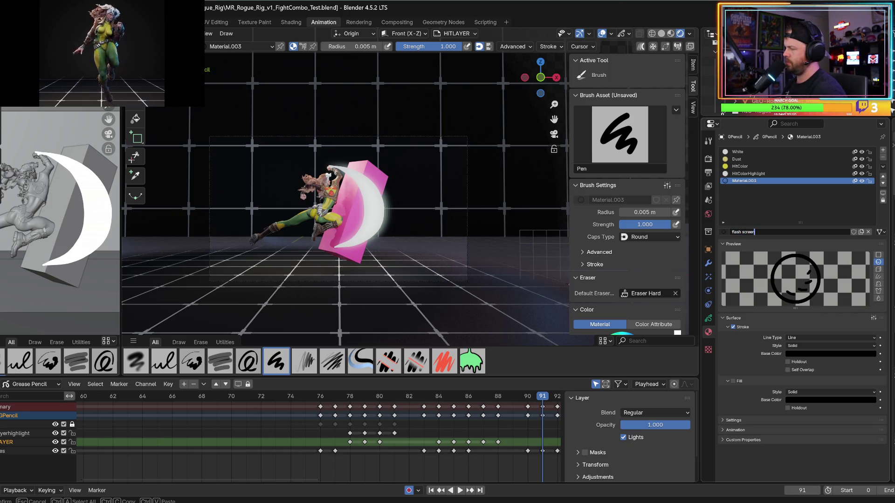
key("Return")
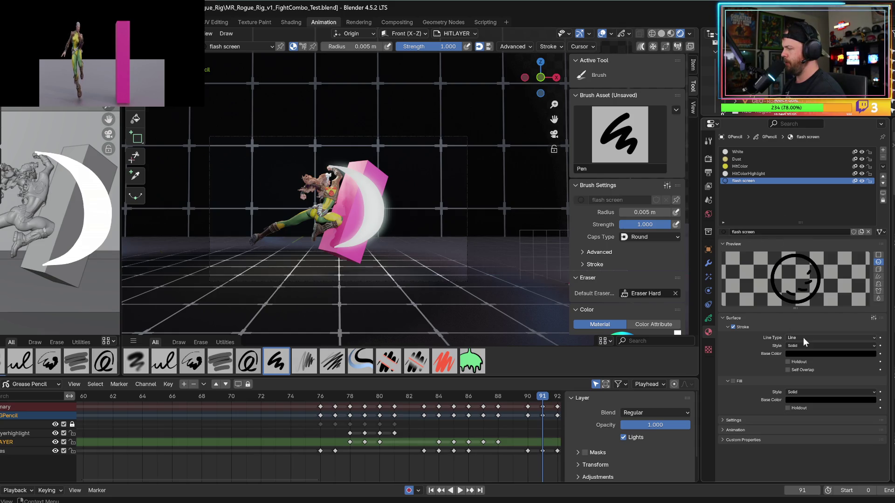
left_click(804, 354)
left_click(870, 238)
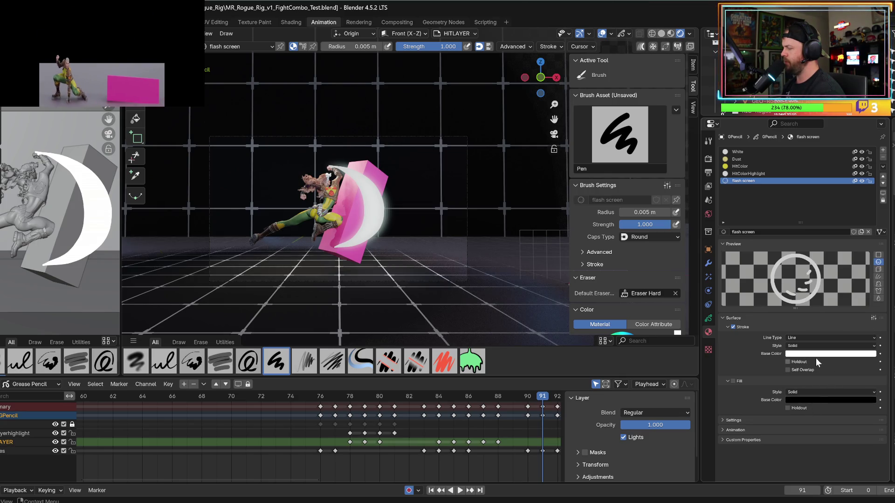
key("ctrl+v")
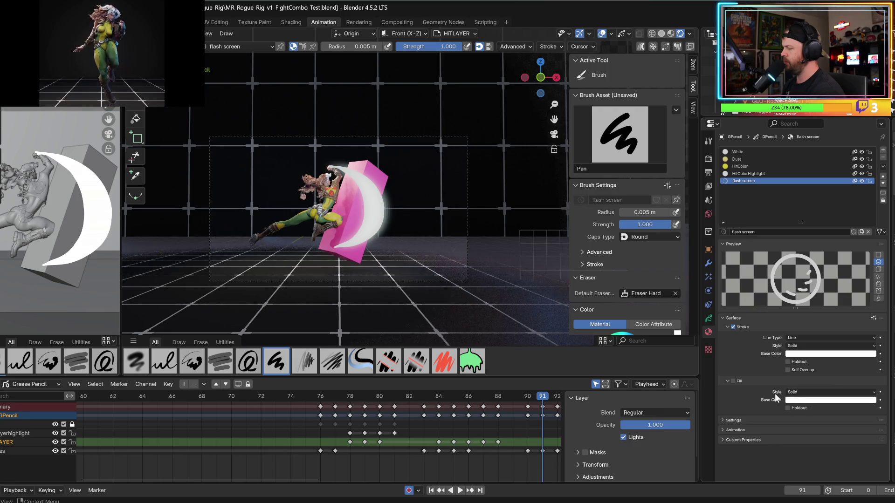
left_click(708, 319)
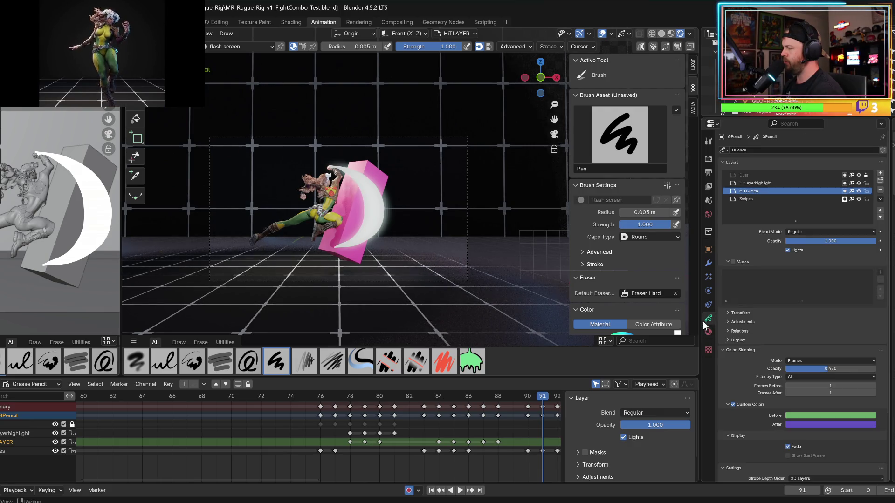
- Add a new grease pencil layer named FlashScreen
left_click(879, 174)
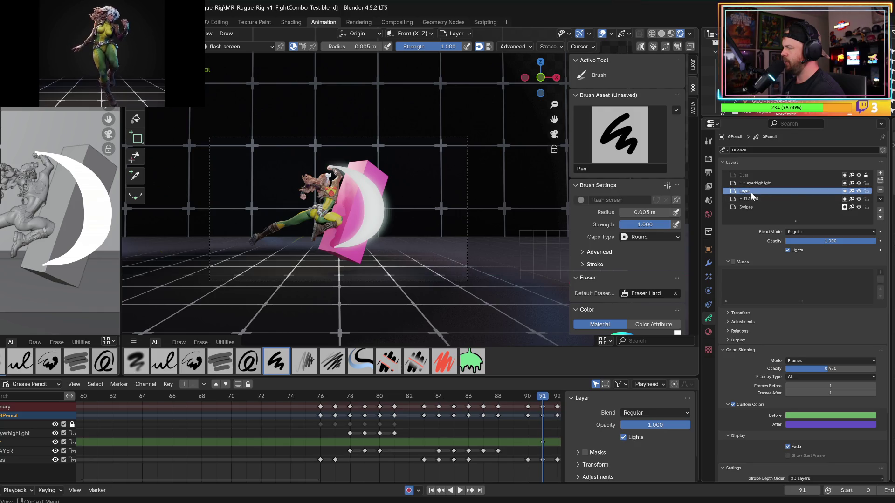
double_click(762, 190)
type("FlashScre")
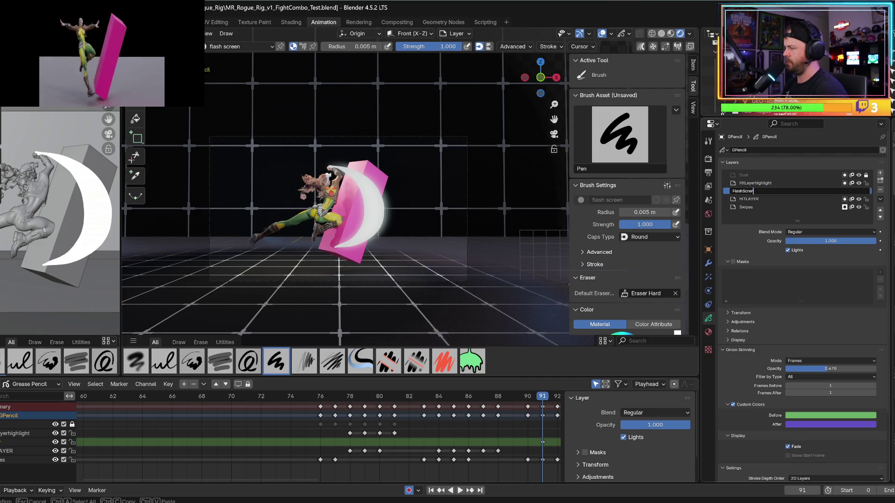
type("en")
key("Return")
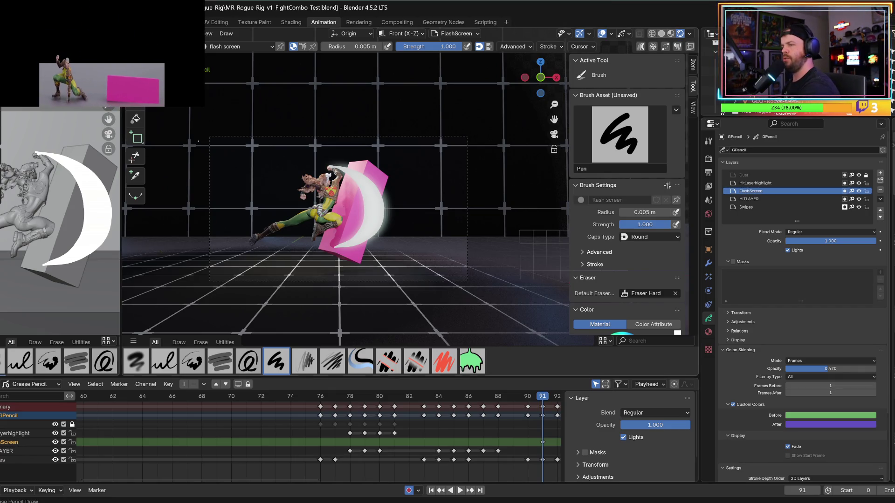
- Paint a white glowing fill over the camera frame at frame 91, comparing it with frame 90
mouse_move(196, 128)
left_mouse_down()
mouse_move(198, 242)
mouse_move(504, 280)
mouse_move(459, 115)
mouse_move(201, 124)
left_mouse_up()
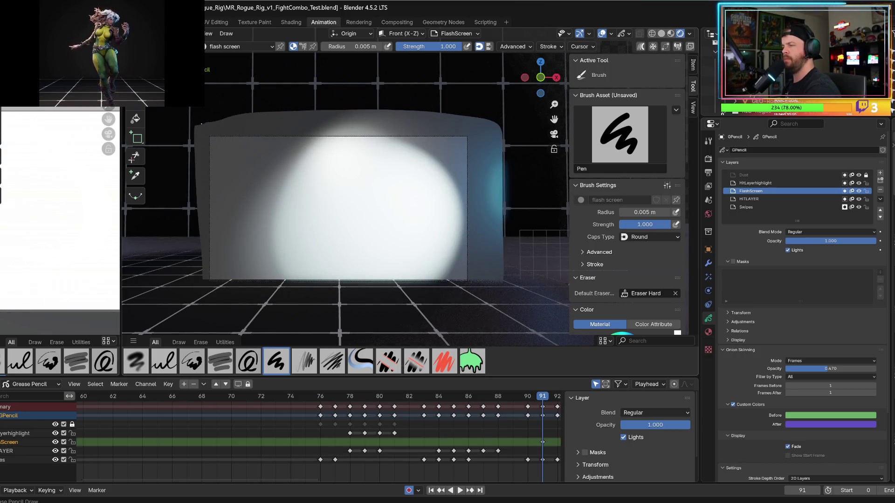
key("Left")
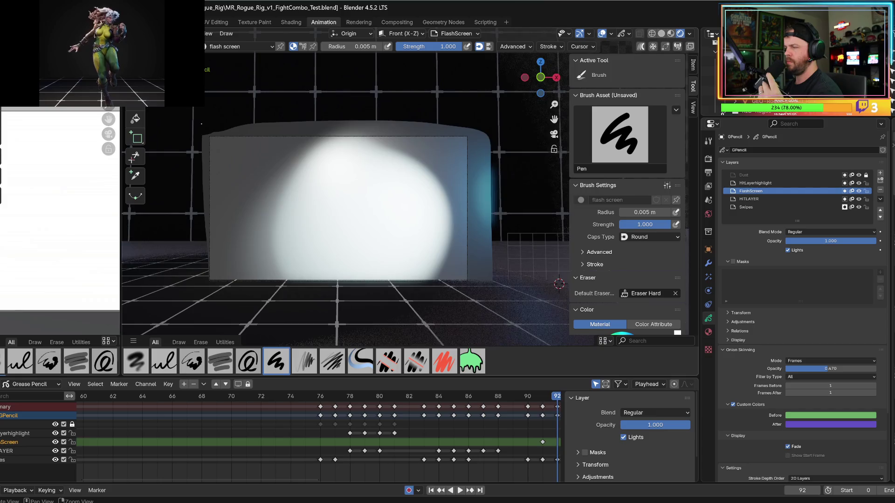
key("Right")
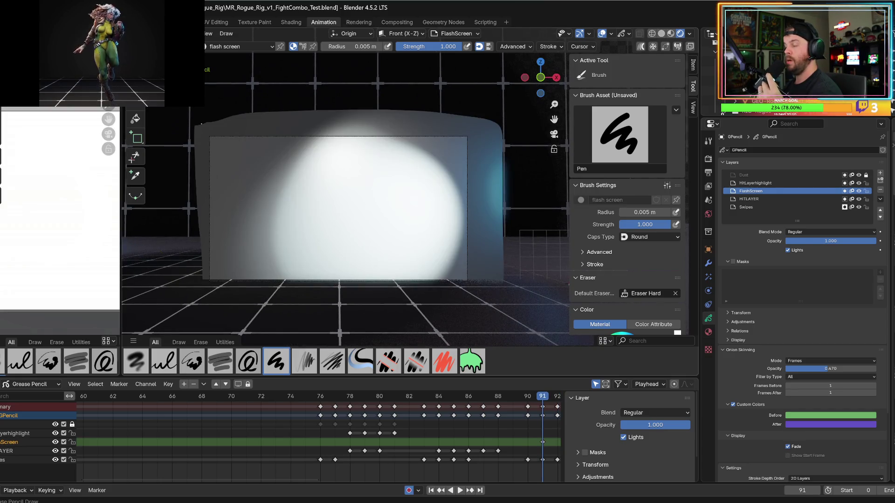
key("Left")
key("Right")
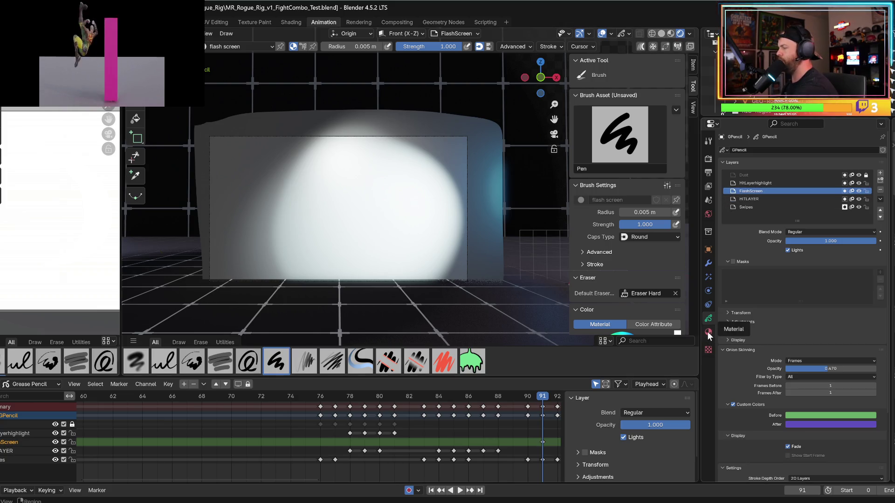
left_click(707, 281)
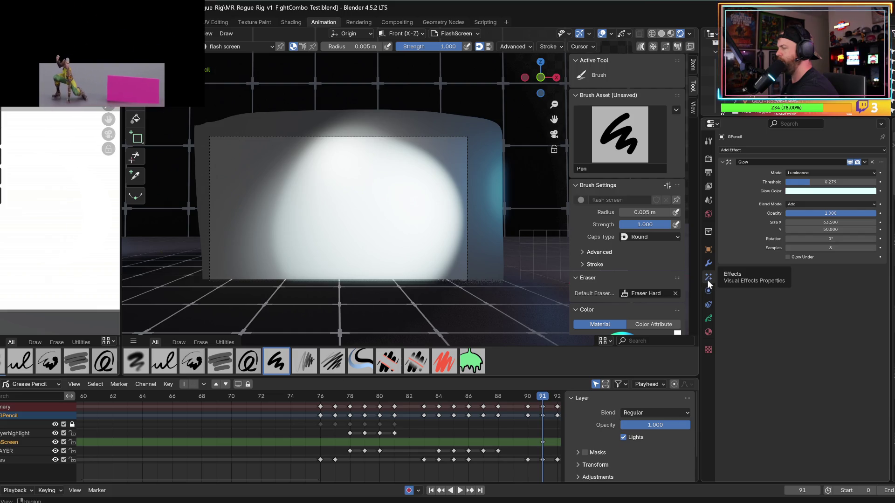
- Check the visual effects, adding then undoing a duplicate Glow so only one Glow effect remains
left_click(708, 319)
left_click(708, 333)
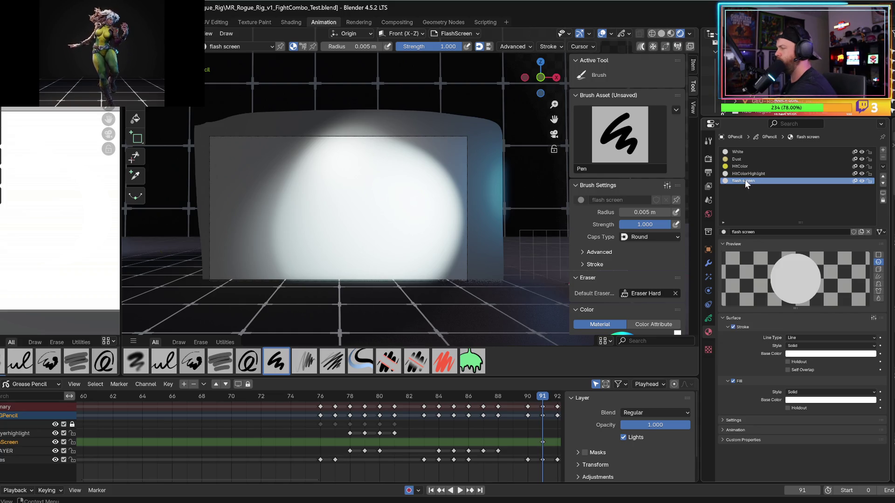
left_click(708, 278)
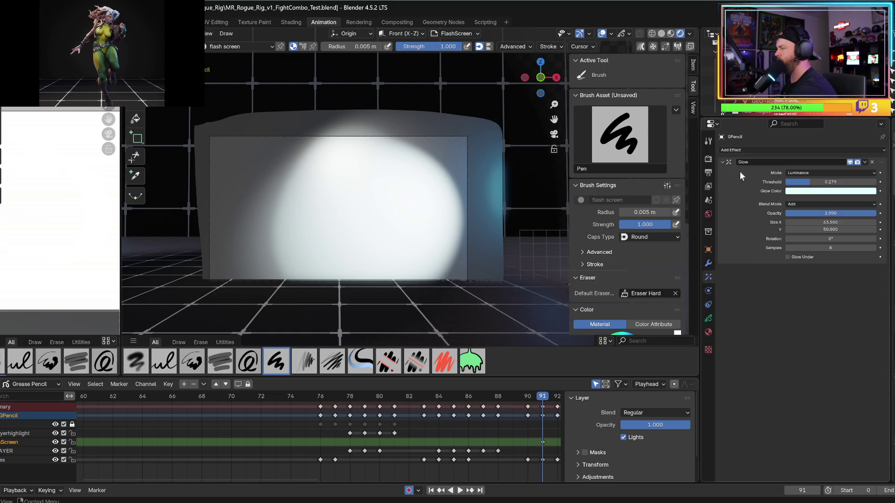
left_click(766, 149)
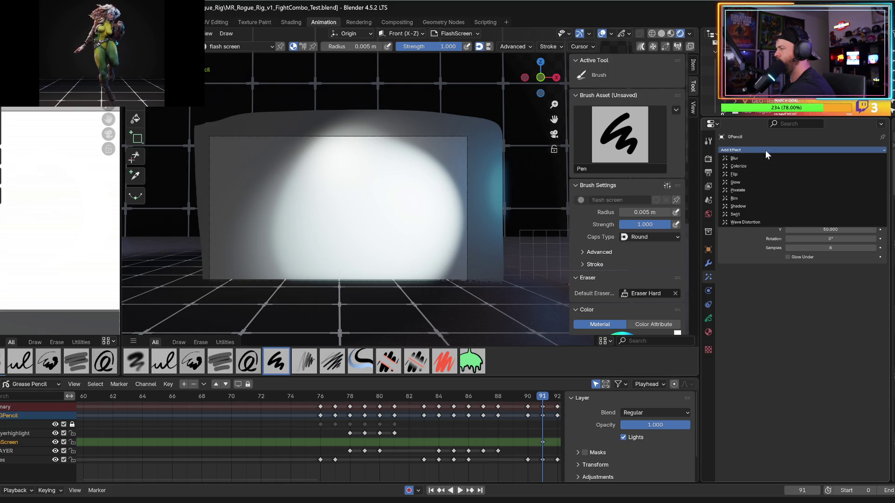
left_click(732, 182)
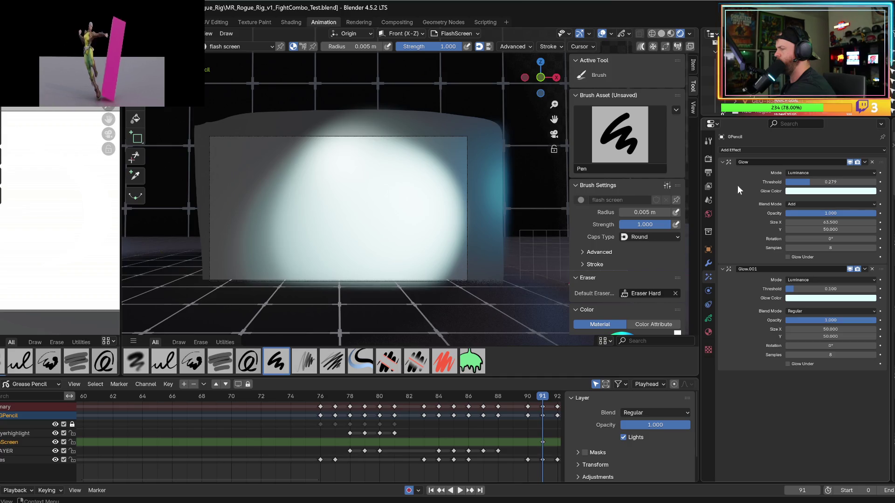
key("ctrl+z")
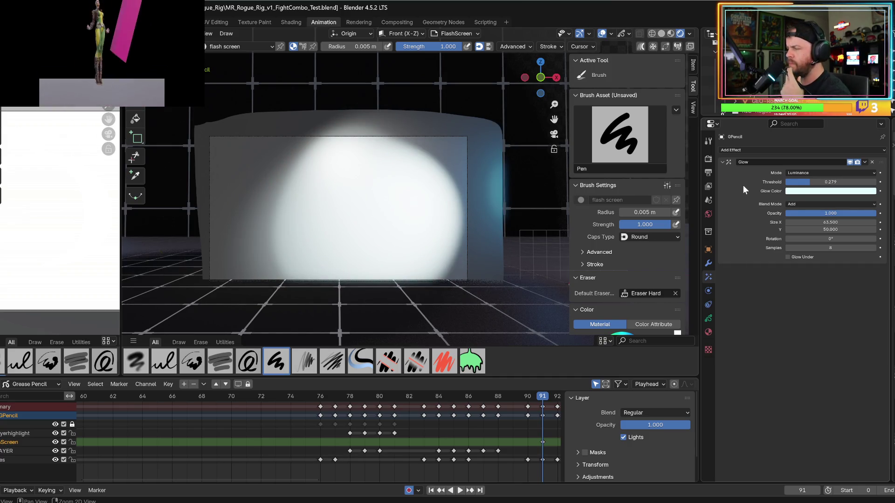
key("space")
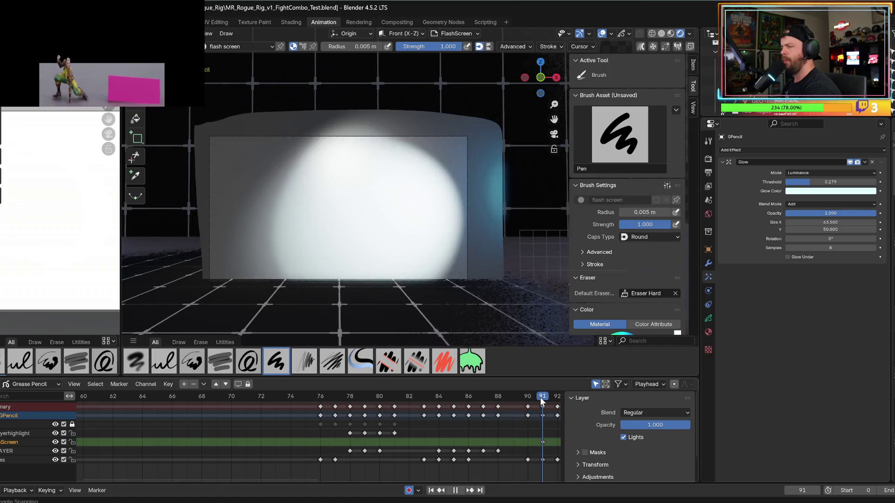
- Replay and step frames 90–92 to confirm the flash only at frame 91, then orbit to the plane
key("space")
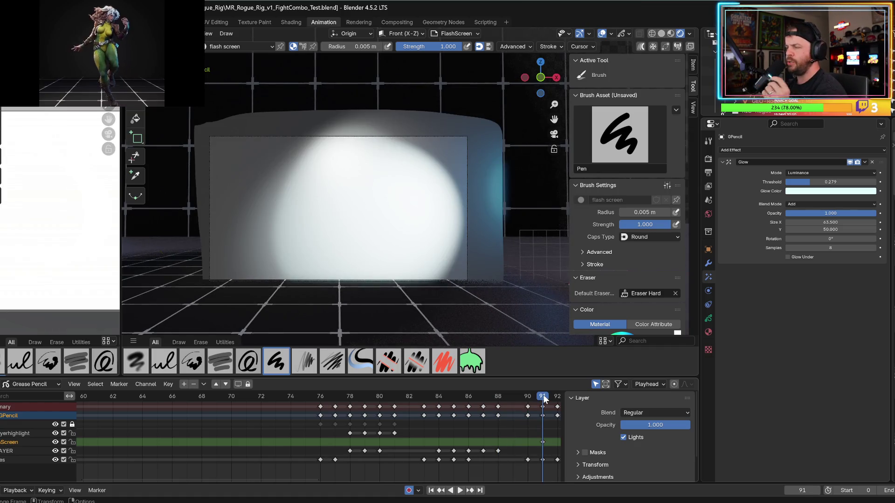
key("Right")
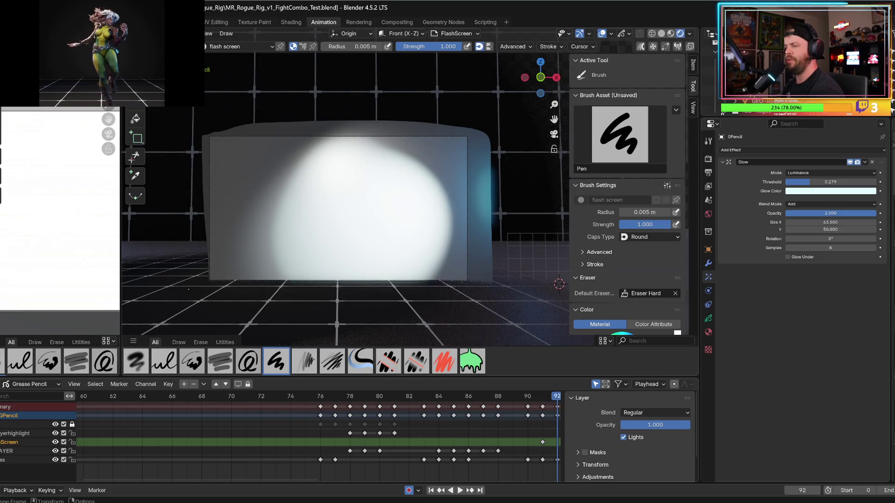
key("space")
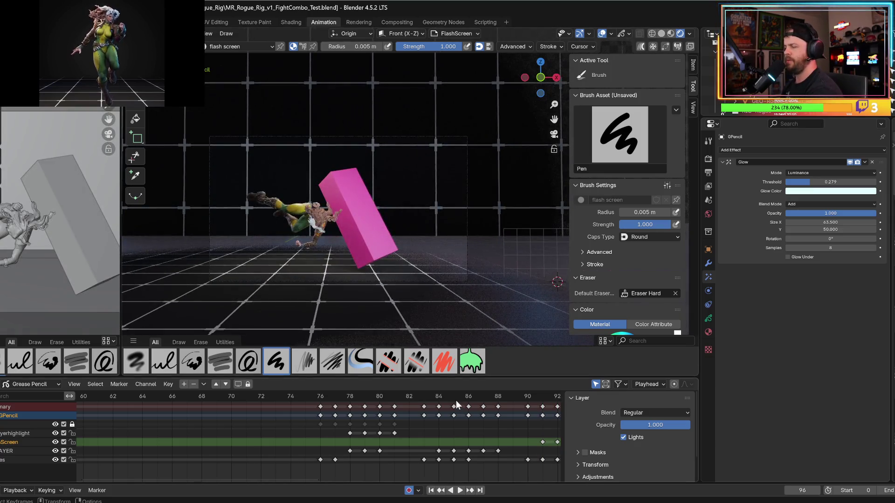
key("space")
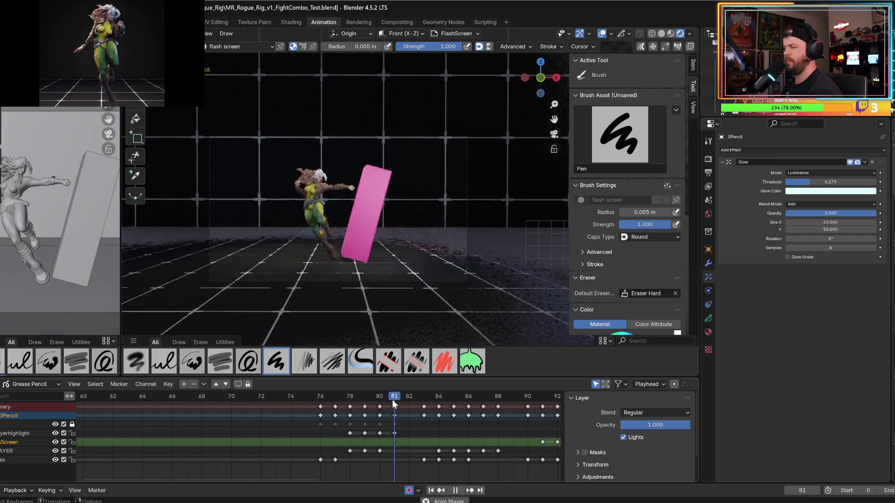
key("Right")
key("Right")
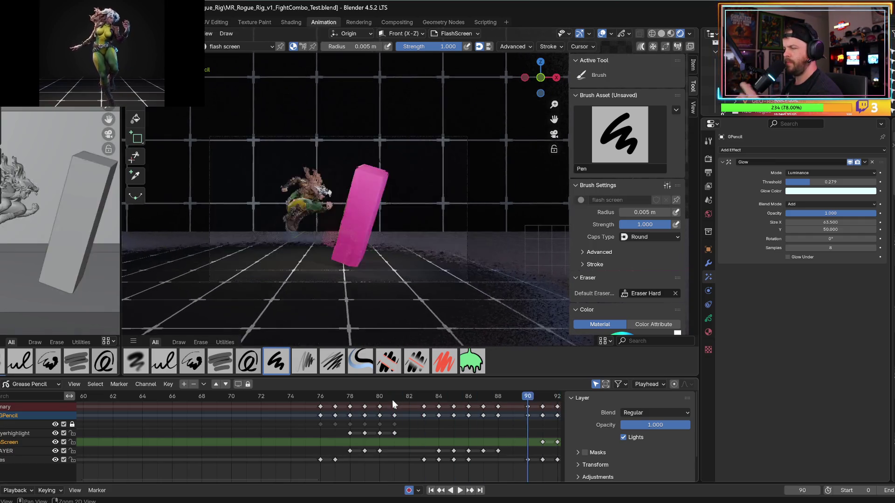
key("Left")
key("Right")
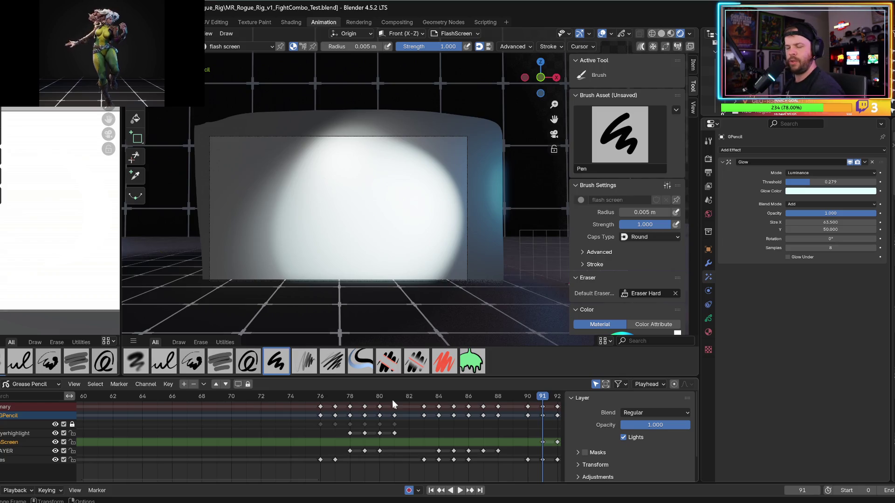
mouse_move(371, 164)
middle_mouse_down()
mouse_move(362, 156)
mouse_move(281, 217)
mouse_move(326, 228)
mouse_move(319, 222)
middle_mouse_up()
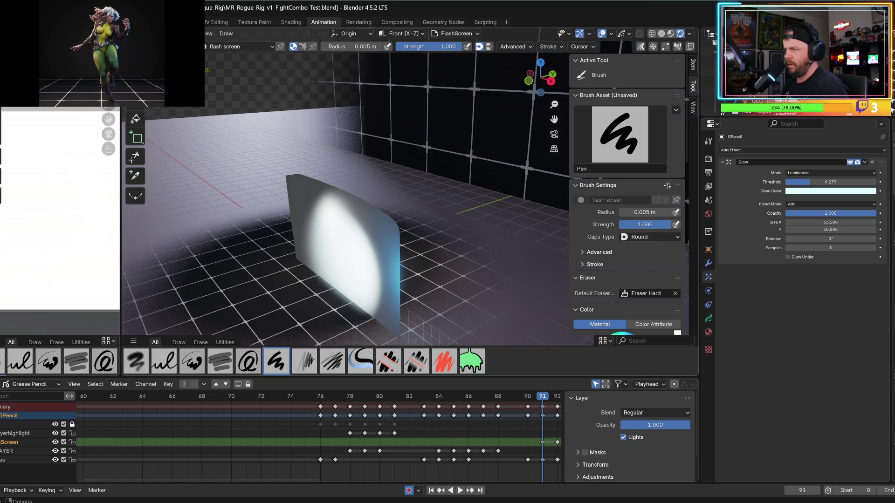
- Inspect the flash stroke's points in Edit Mode without changing them, then return to Object Mode
key("Tab")
middle_click_drag(310, 189, 319, 195)
right_click(320, 195)
left_click(320, 194)
right_click(320, 194)
key("Escape")
key("Tab")
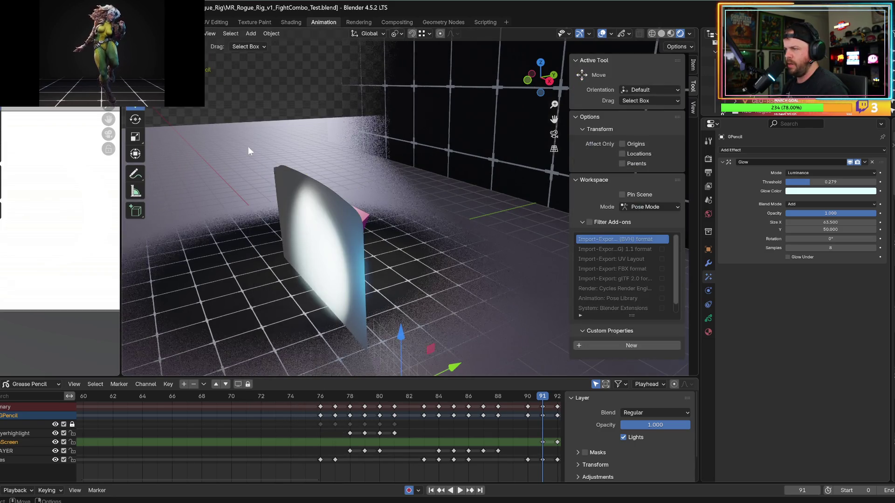
- Move the plane object to a new spot and check it through the camera with rendered lighting
middle_click_drag(375, 140, 366, 303)
key("g")
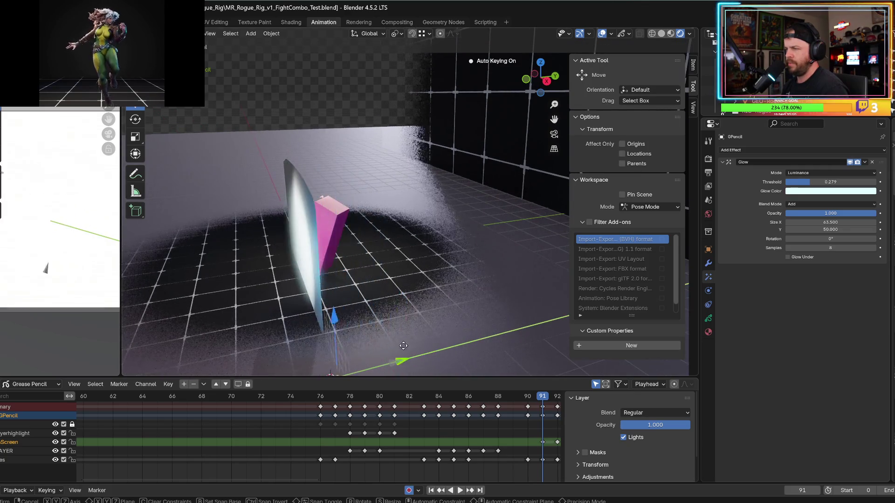
left_click(372, 345)
mouse_move(121, 263)
left_mouse_down()
mouse_move(336, 262)
mouse_move(244, 263)
left_mouse_up()
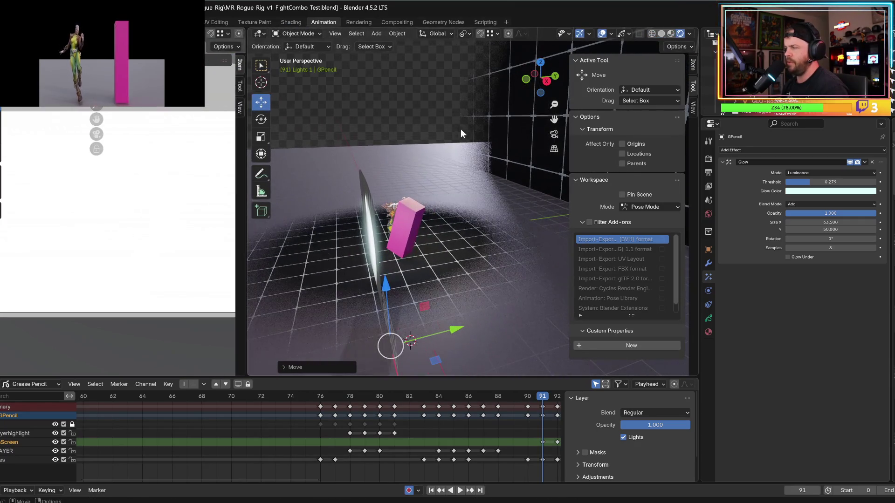
left_click(554, 134)
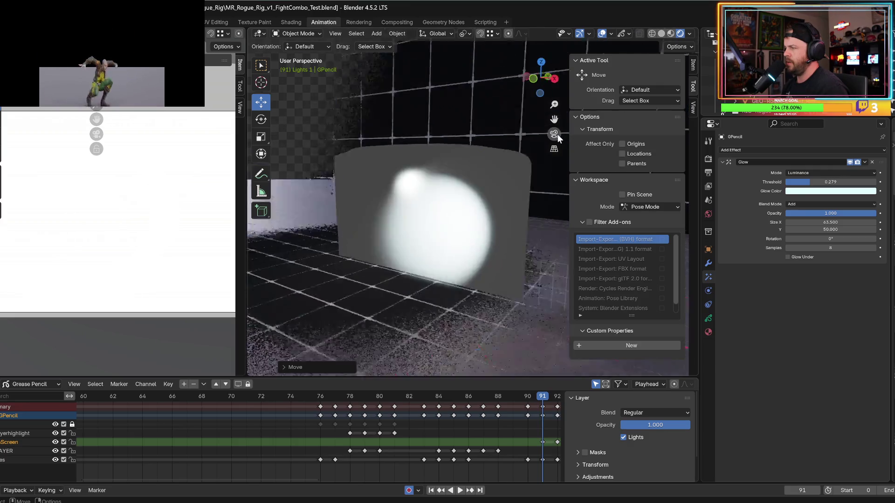
left_click(670, 34)
left_click(678, 35)
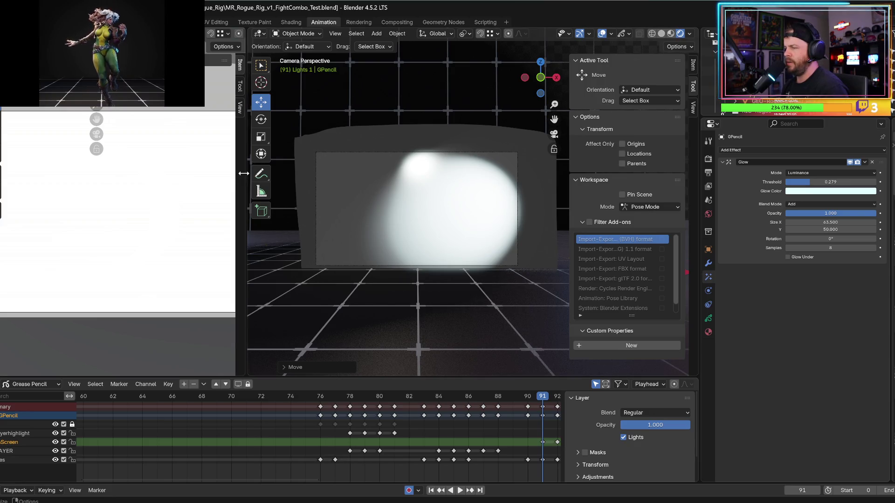
- Slide the Lights 1 plane along the Y axis to change how the flash is lit
mouse_move(199, 193)
middle_mouse_down()
mouse_move(155, 227)
mouse_move(155, 290)
middle_mouse_up()
mouse_move(222, 322)
left_mouse_down()
mouse_move(12, 321)
mouse_move(200, 329)
mouse_move(11, 335)
left_mouse_up()
mouse_move(372, 242)
middle_mouse_down()
mouse_move(387, 253)
mouse_move(320, 272)
middle_mouse_up()
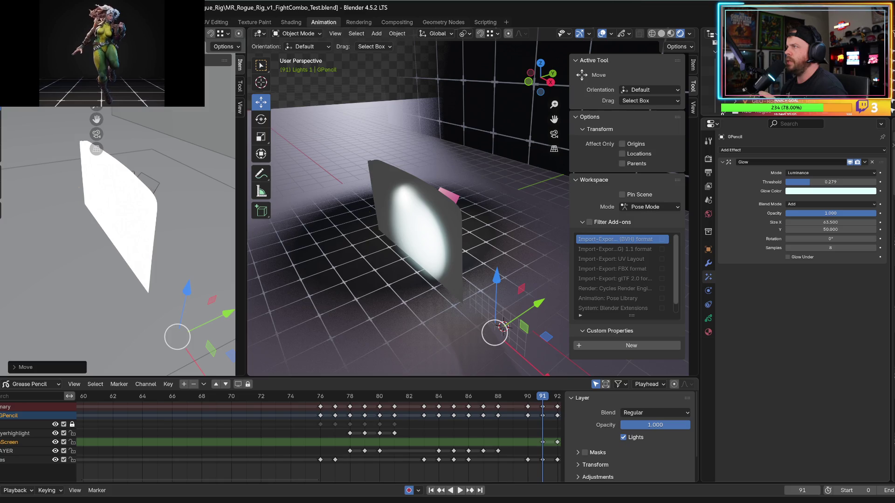
- Check the lighting at frame 91 through the camera, then orbit to an angled user view of the flash panel
left_click(554, 134)
key("space")
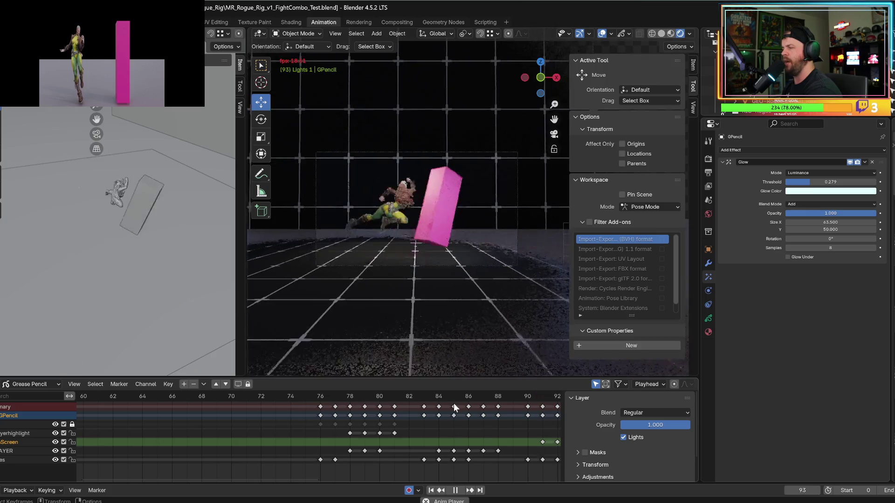
key("space")
left_click(541, 396)
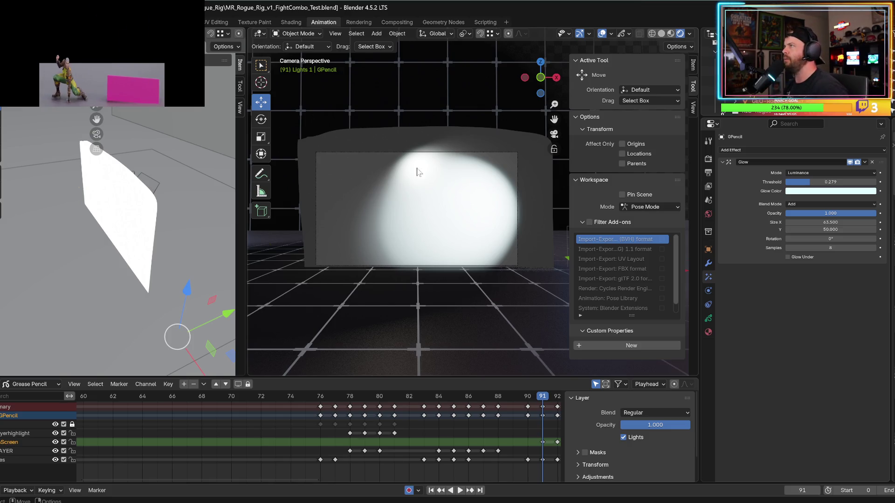
mouse_move(437, 254)
middle_mouse_down()
mouse_move(383, 273)
mouse_move(362, 270)
middle_mouse_up()
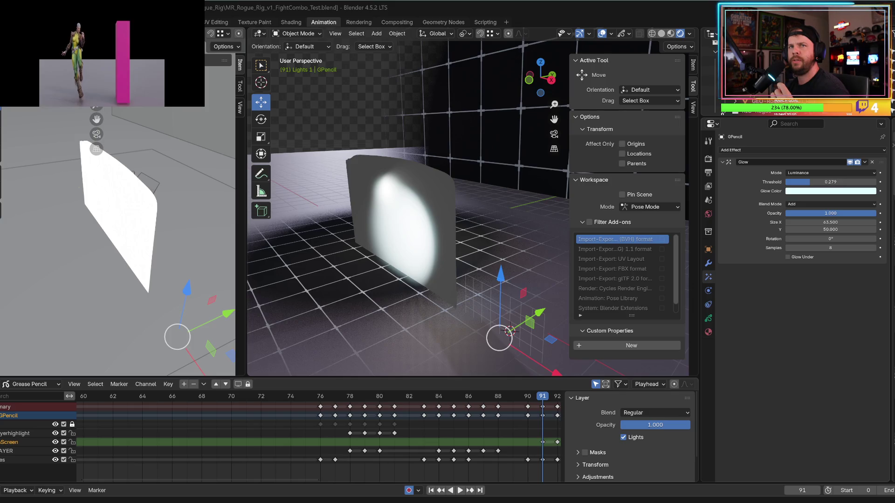
left_click_drag(754, 118, 755, 301)
- Expand the GPencil object and its data in the Outliner to list its layers
scroll(746, 256, "down", 2)
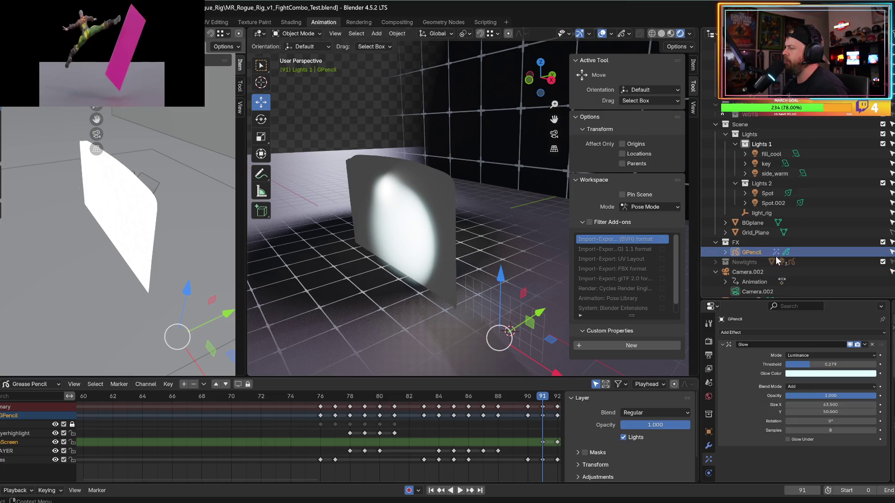
left_click(725, 252)
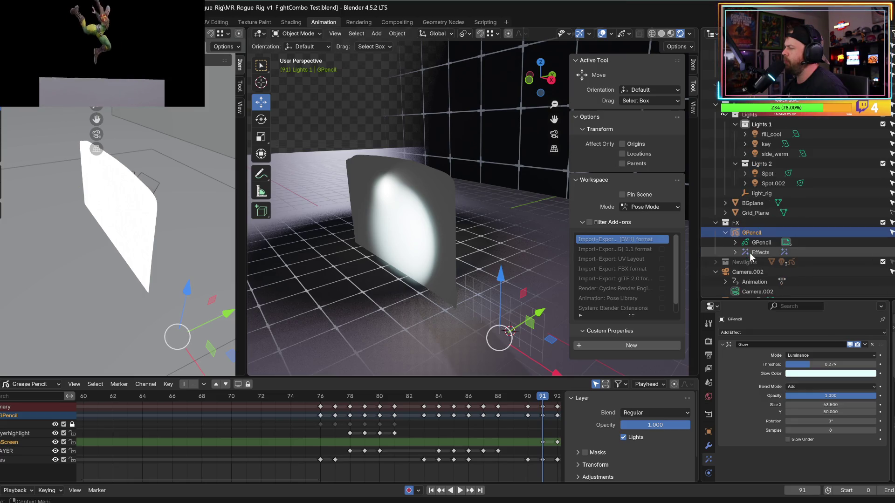
scroll(764, 249, "down", 2)
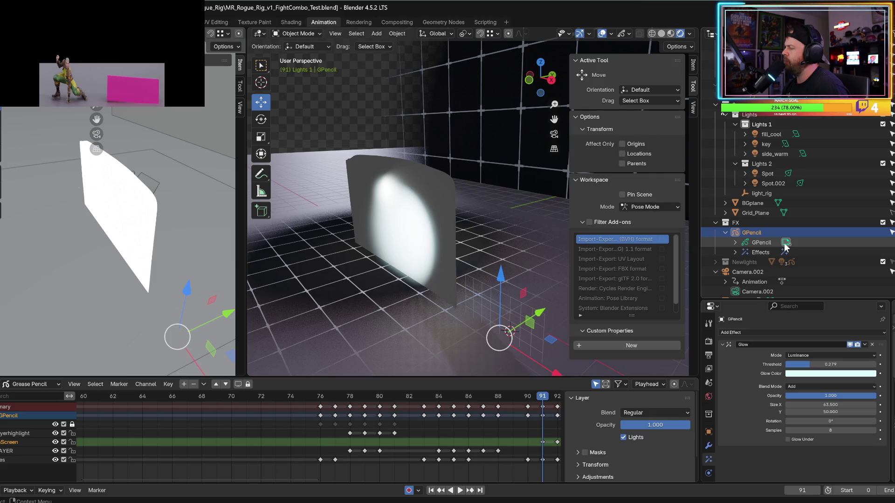
left_click(735, 242)
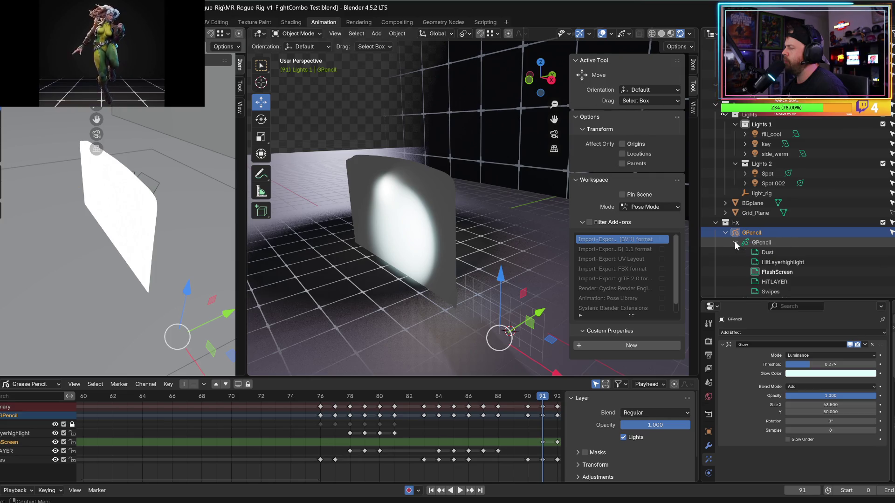
scroll(735, 241, "down", 4)
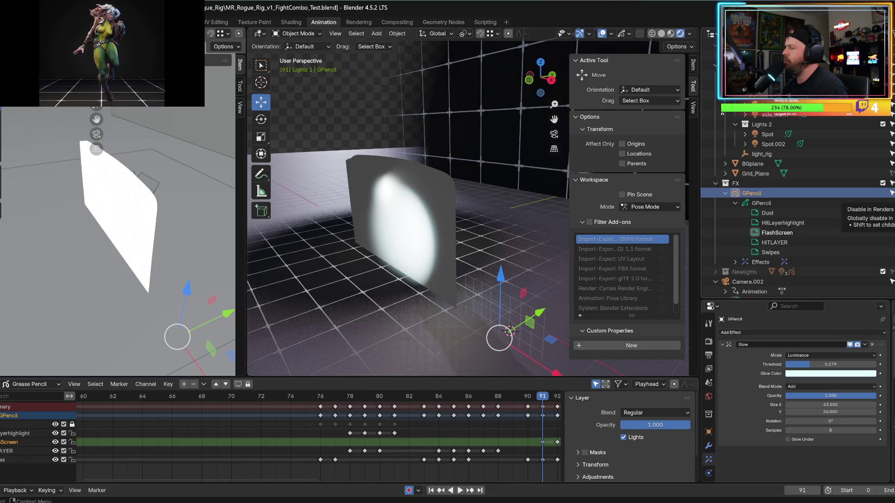
- Return to the camera view, make HITLAYER active, and toggle FlashScreen's visibility off and on
left_click(556, 135)
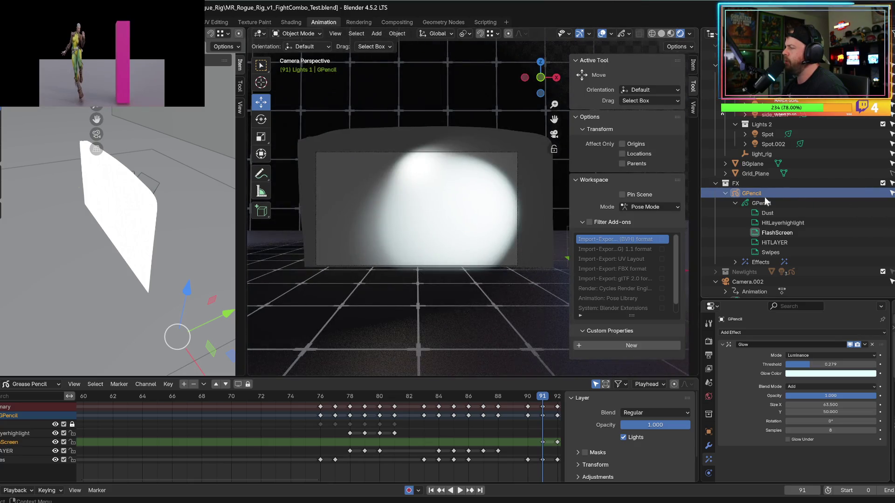
left_click(777, 242)
left_click(891, 233)
left_click(891, 233)
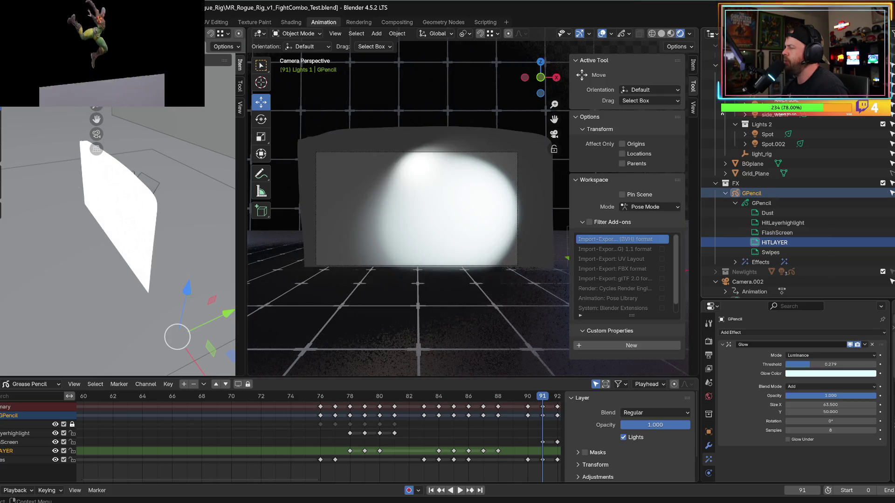
left_click(890, 193)
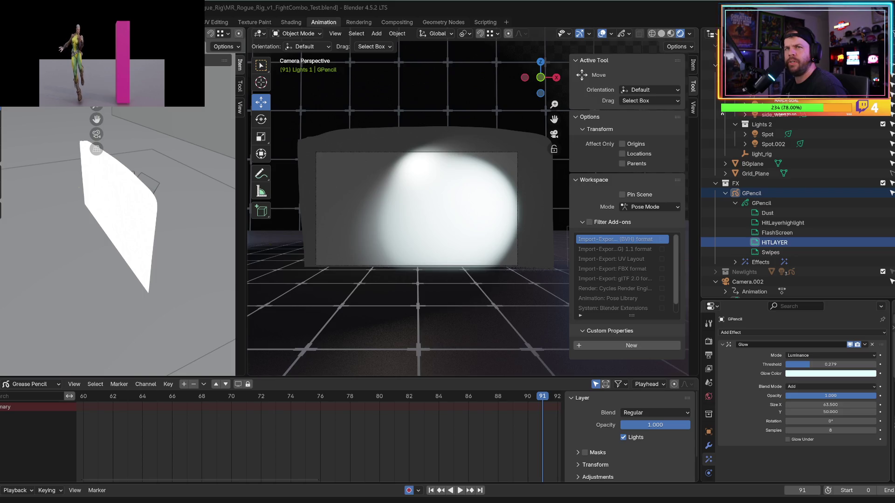
left_click(305, 33)
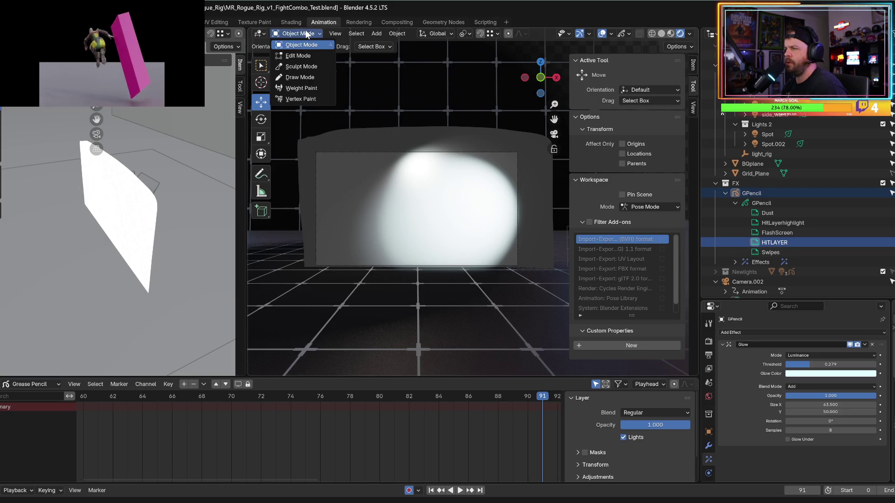
- Enter Edit Mode and box-select every grease pencil stroke, then switch to the lighting tutorial in the browser
left_click(304, 55)
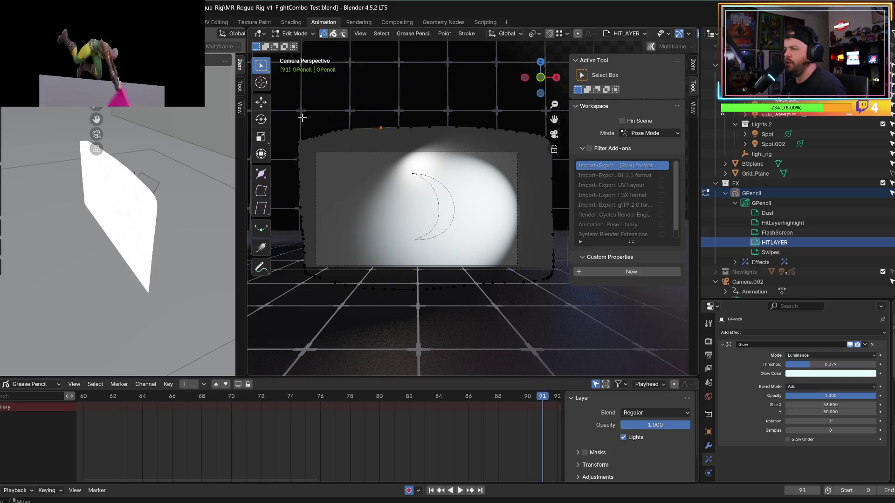
mouse_move(279, 117)
left_mouse_down()
mouse_move(539, 344)
mouse_move(566, 331)
left_mouse_up()
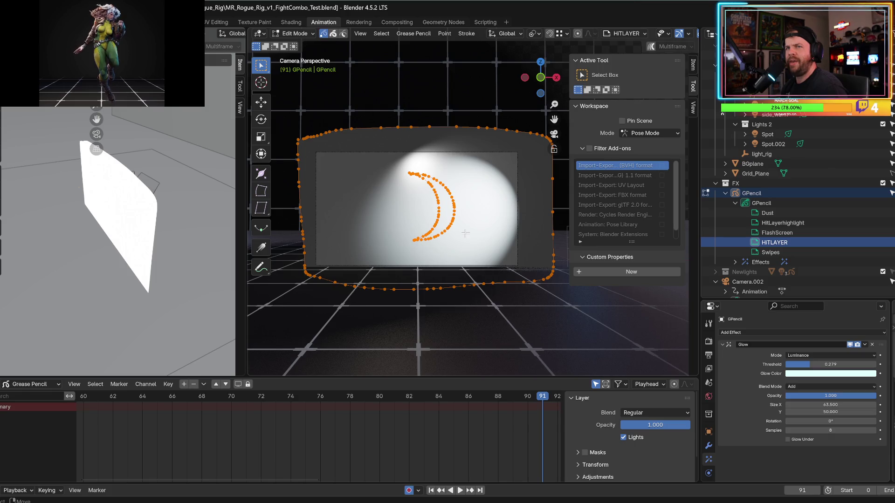
scroll(831, 209, "up", 6)
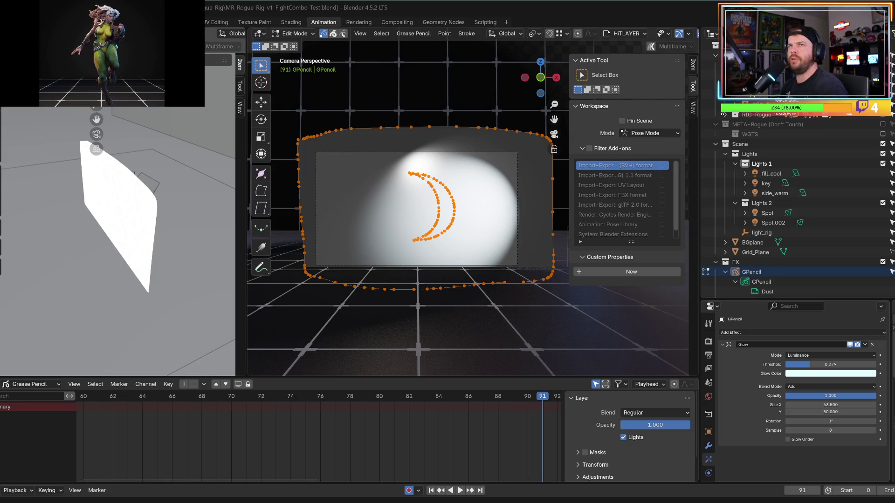
key("alt+Tab")
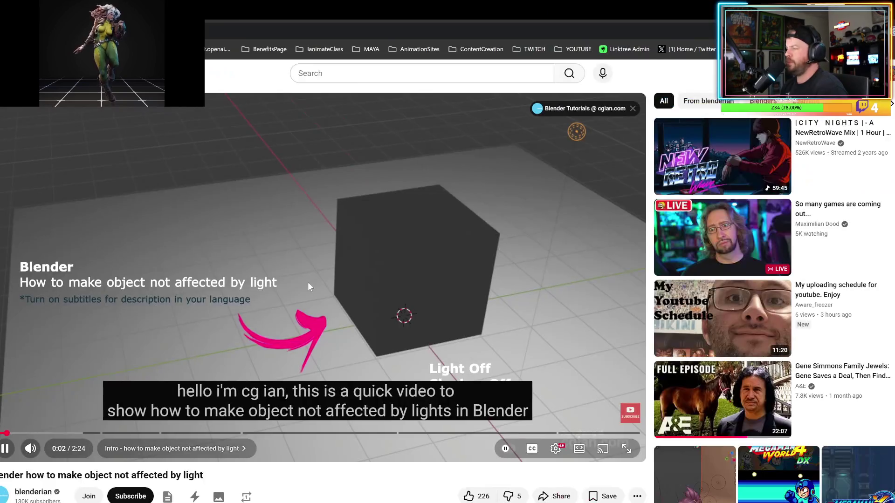
- Watch the 'make object not affected by light' tutorial fullscreen through its light-linking demo, then return to Blender
left_click(625, 449)
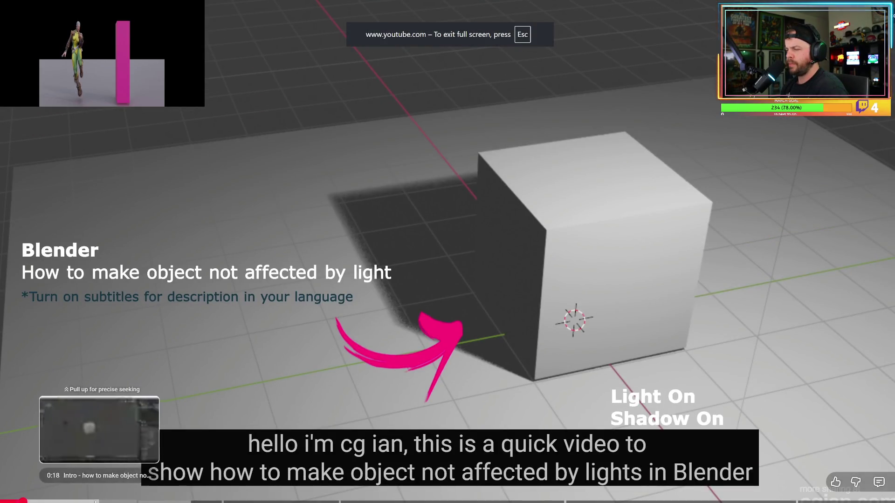
left_click(95, 501)
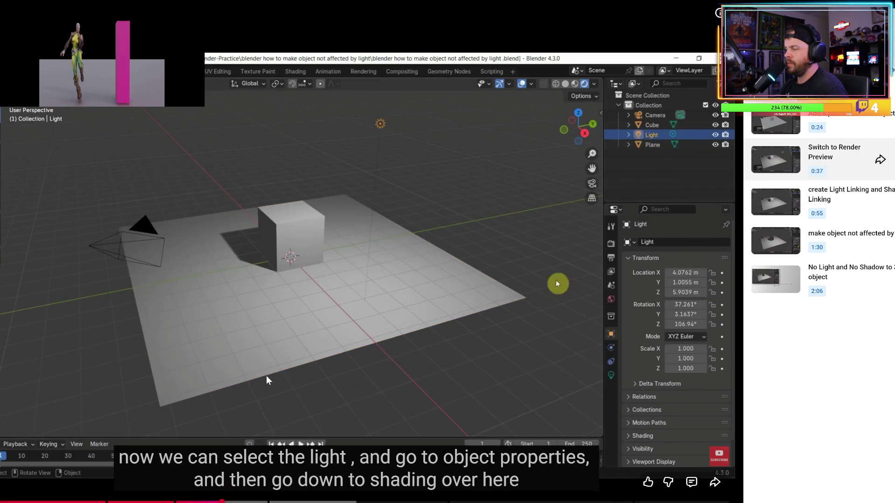
left_click(290, 358)
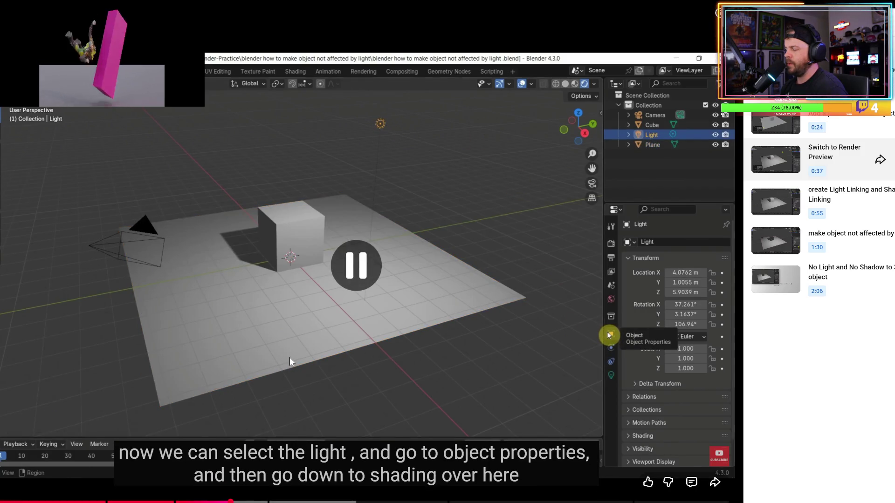
left_click(290, 357)
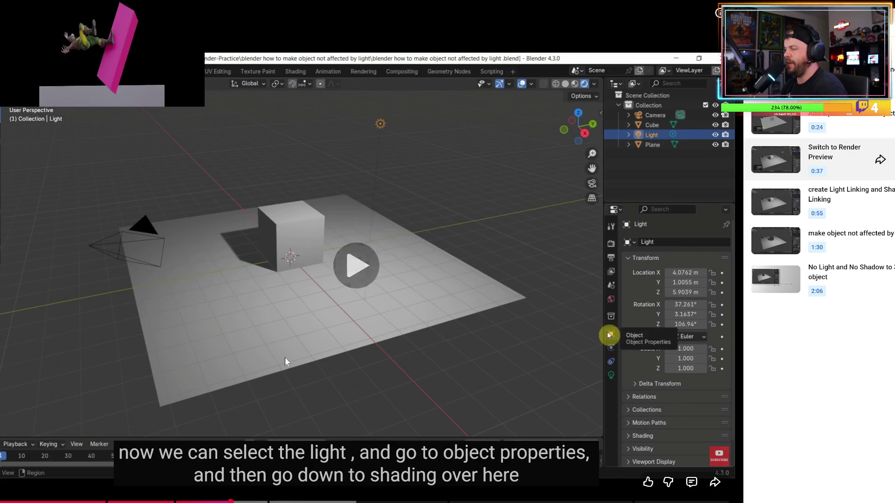
left_click(306, 360)
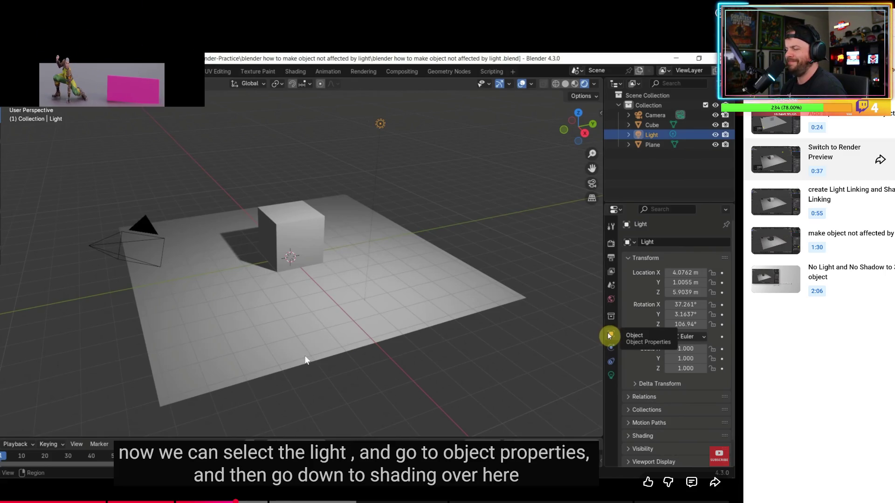
left_click(305, 359)
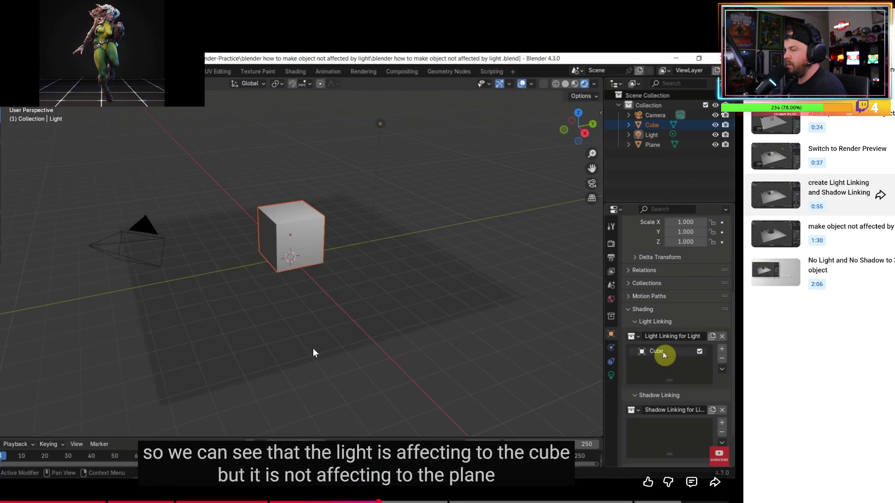
left_click(361, 331)
left_click(361, 331)
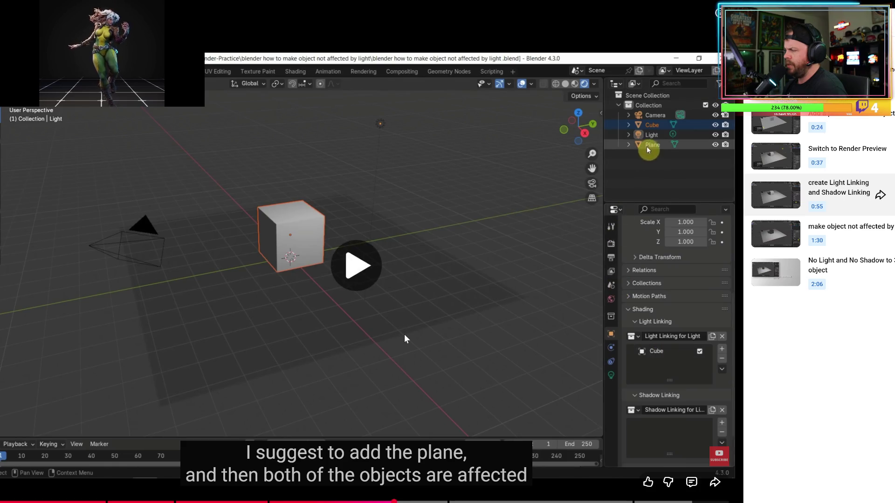
left_click(404, 334)
key("Escape")
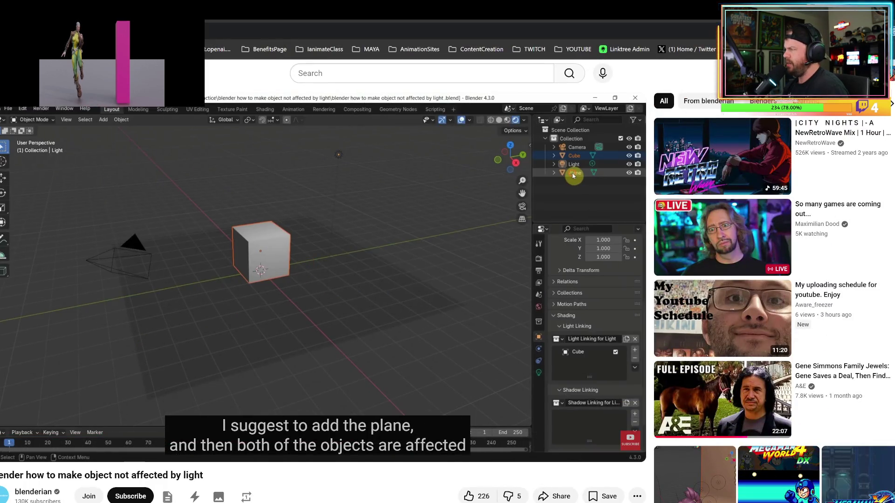
key("alt+Tab")
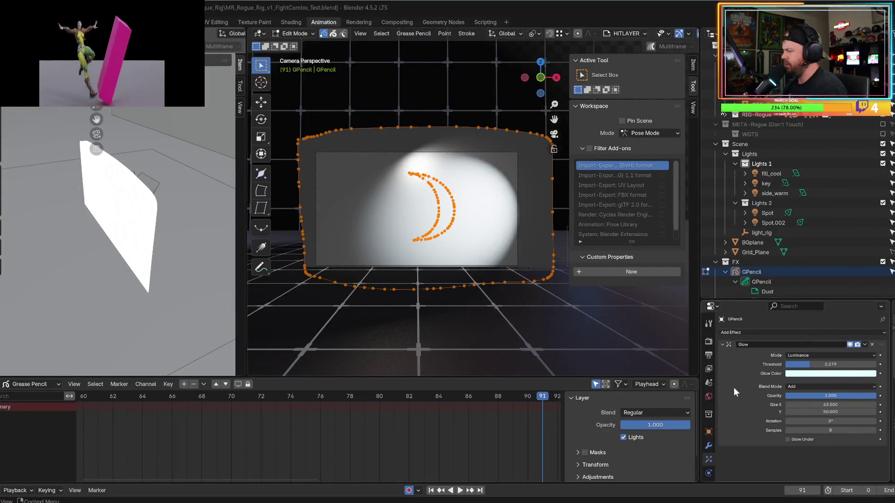
- Bring the YouTube tutorial window forward from the taskbar, then switch back to Blender
scroll(709, 419, "down", 2)
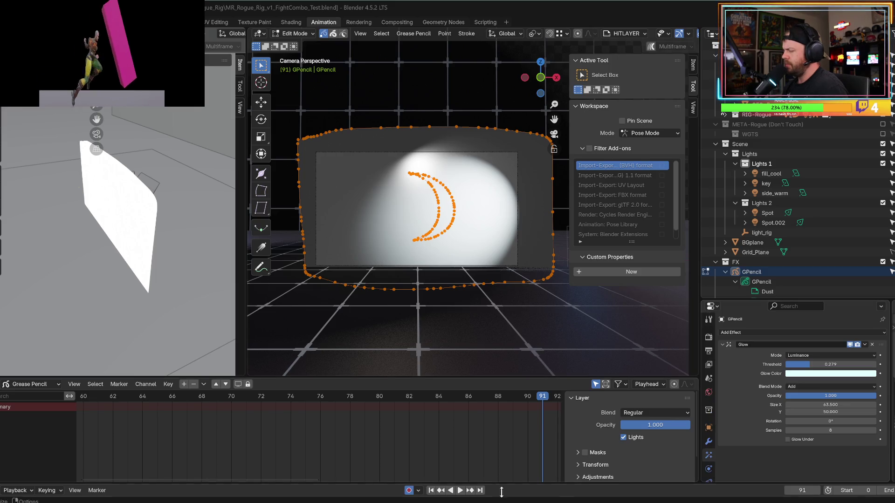
mouse_move(365, 498)
left_click(384, 479)
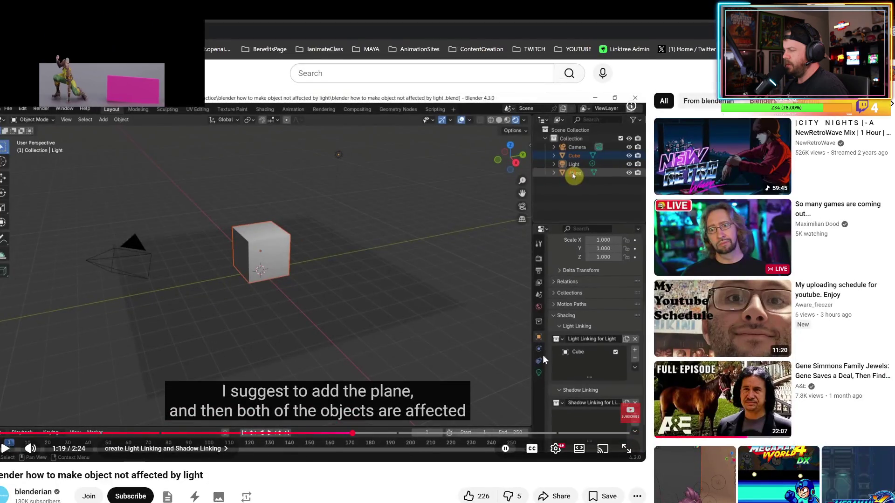
key("alt+Tab")
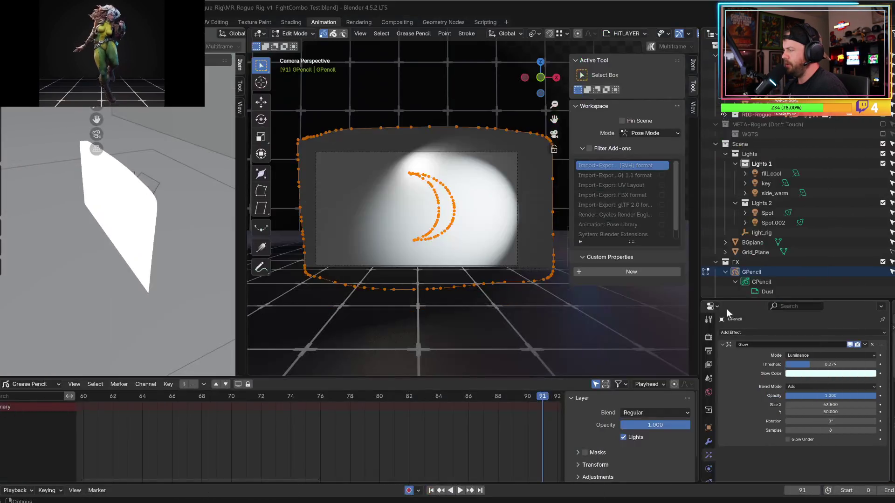
- Show the GPencil object's properties and expand Viewport Display (Display As Textured)
left_click(709, 427)
scroll(748, 422, "down", 2)
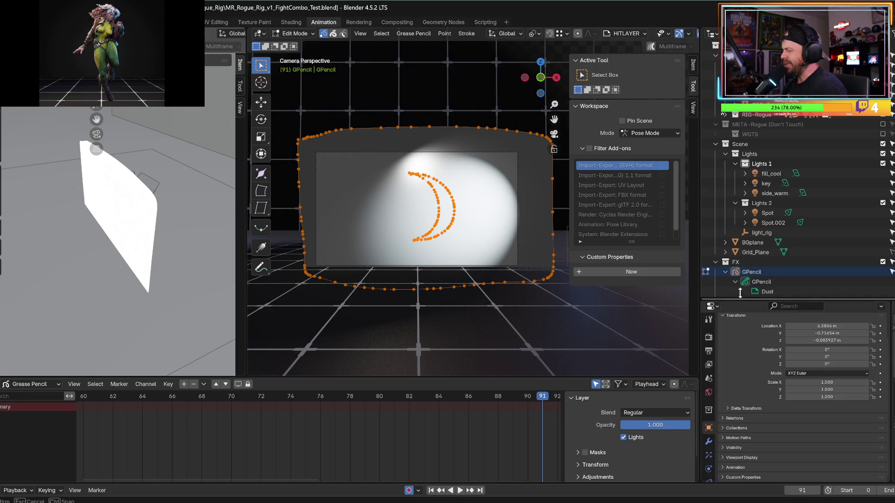
left_click_drag(741, 300, 741, 205)
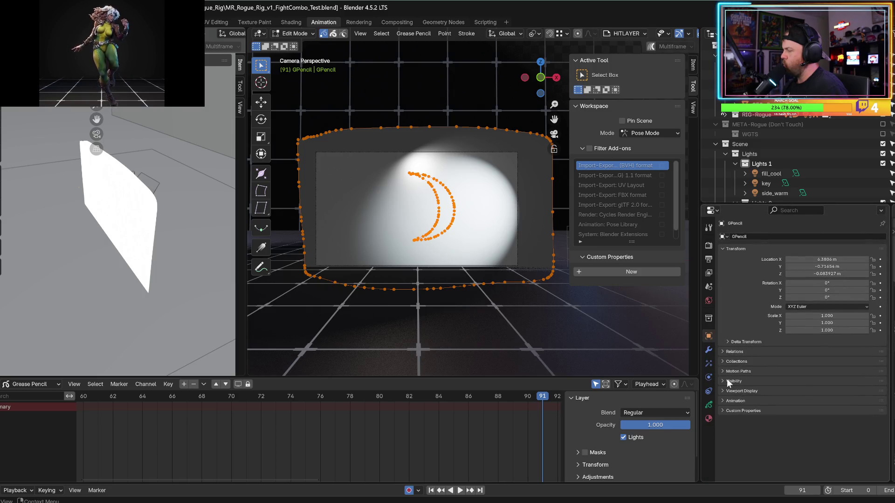
left_click(722, 390)
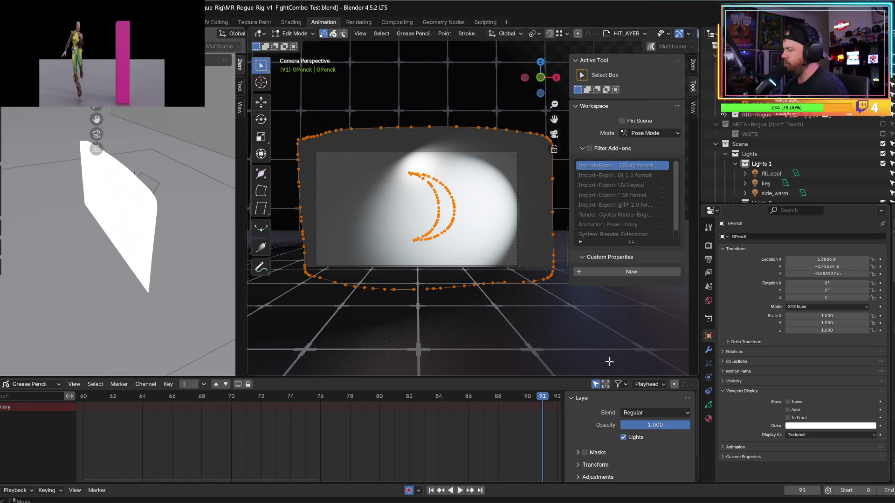
key("alt+Tab")
key("alt+Tab")
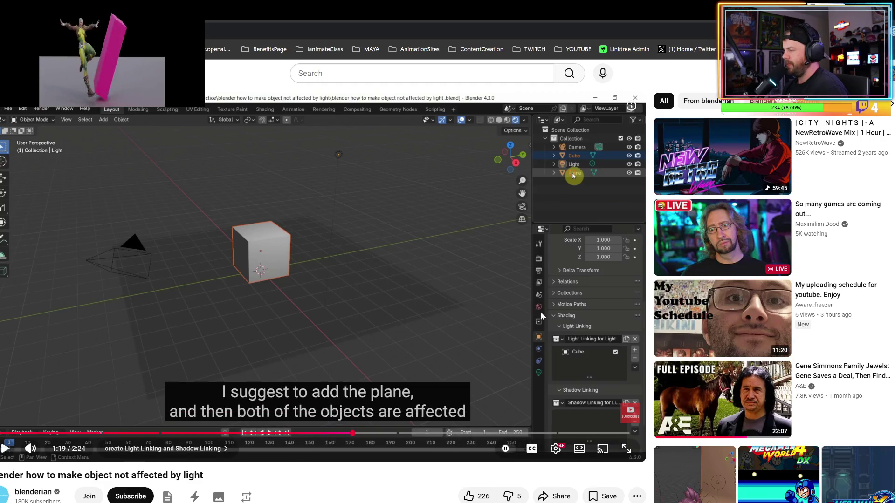
- Replay the tutorial's light and shadow linking section on YouTube, pause it, and return to Blender
scroll(510, 308, "down", 2)
scroll(503, 307, "up", 2)
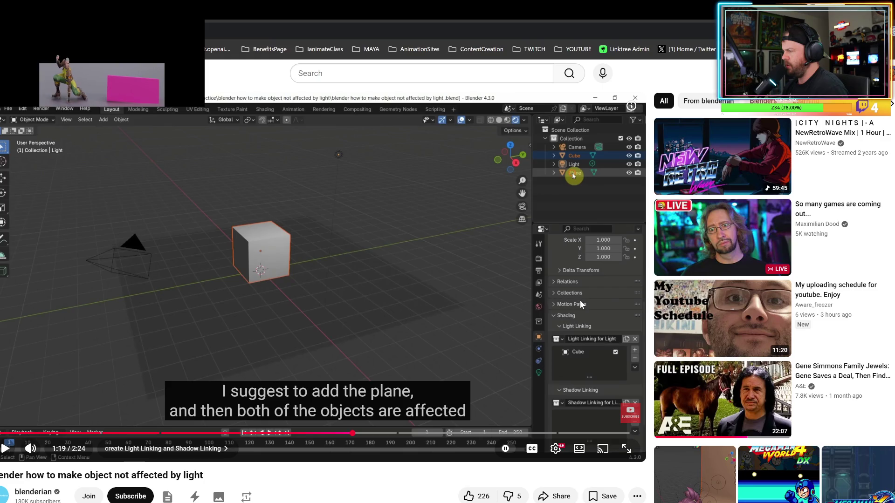
left_click(571, 315)
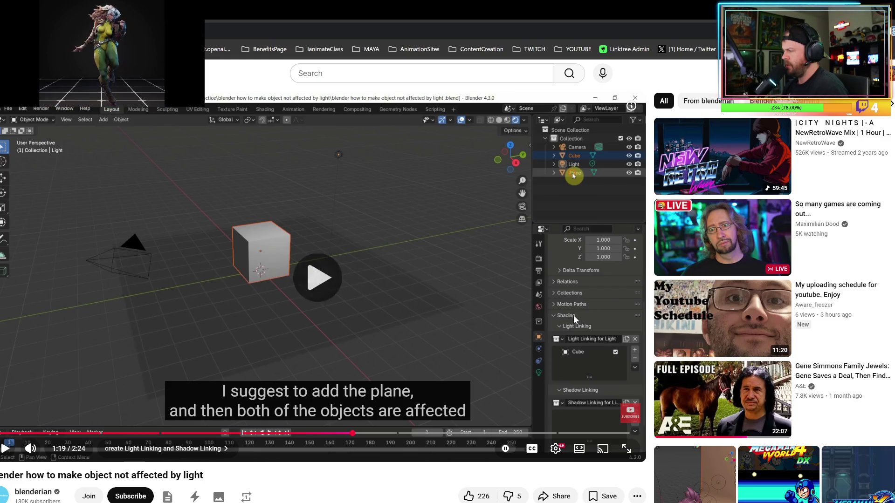
key("Left")
key("Left")
key("Left")
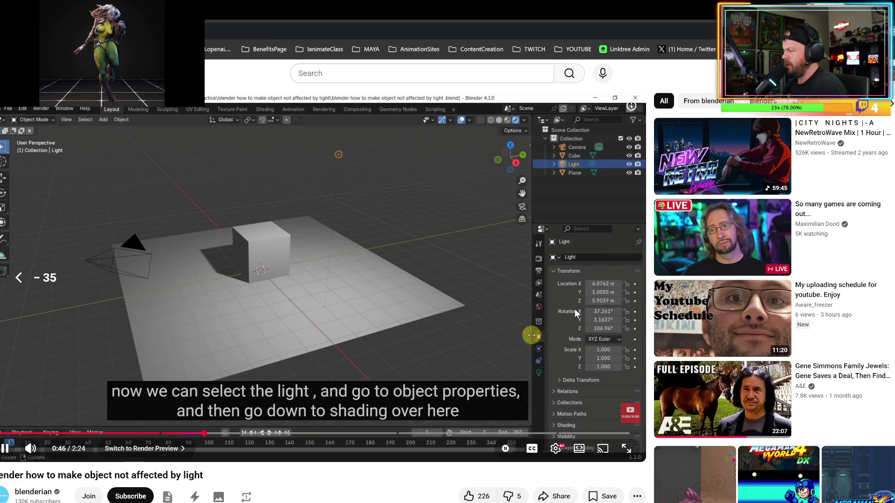
key("Left")
key("Left")
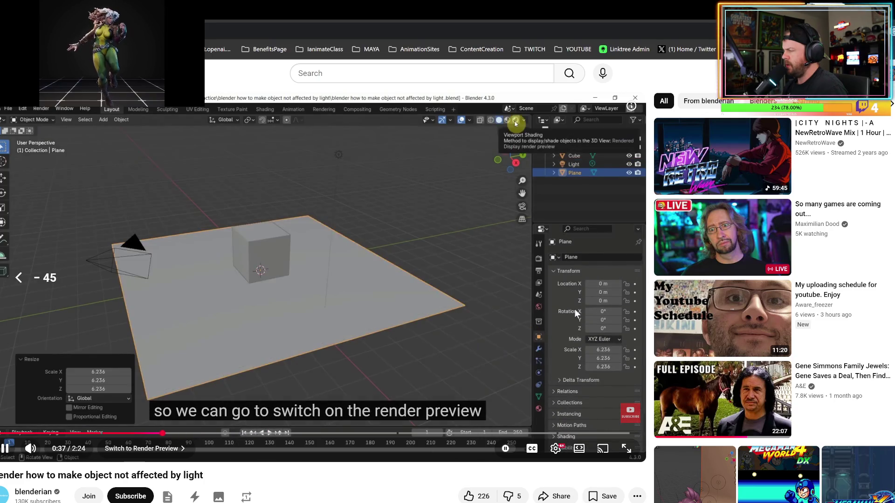
key("Right")
key("Right")
key("Right")
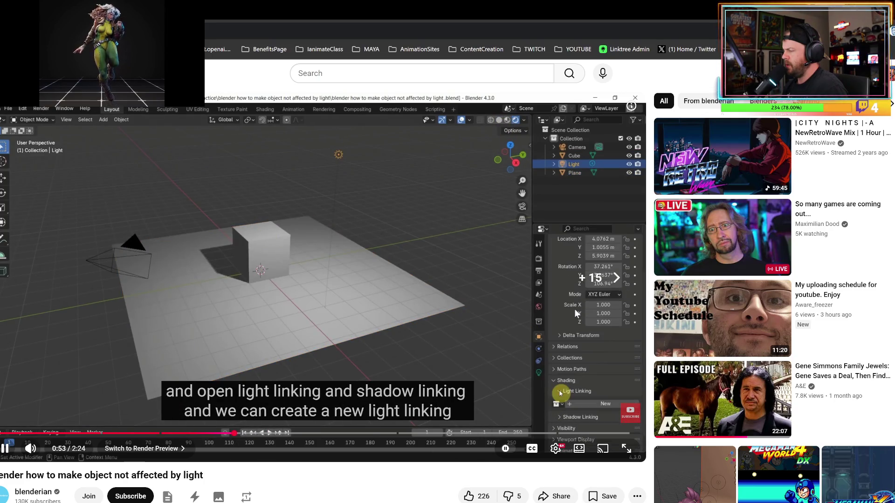
key("space")
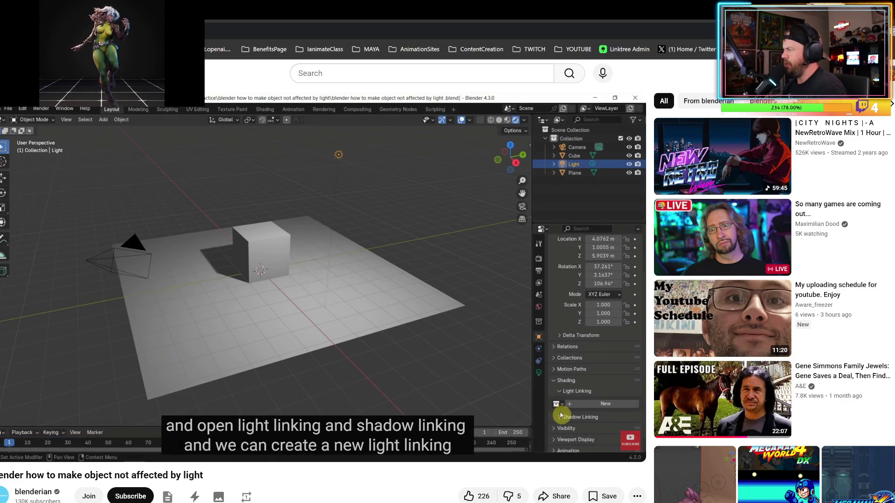
key("alt+Tab")
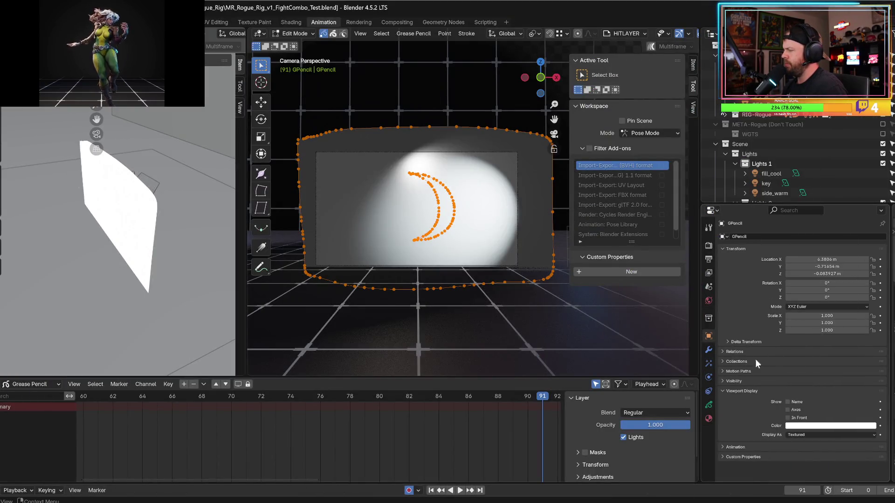
- Enlarge the 3D viewport and widen the properties area, peeking at the Motion Paths and Visibility panels
left_click_drag(699, 58, 802, 58)
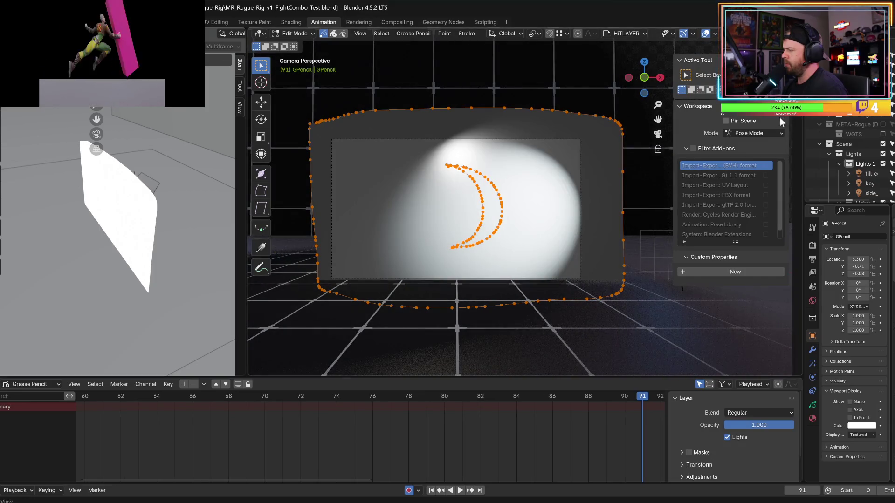
left_click_drag(801, 124, 615, 148)
left_click(645, 369)
left_click(646, 370)
left_click(646, 382)
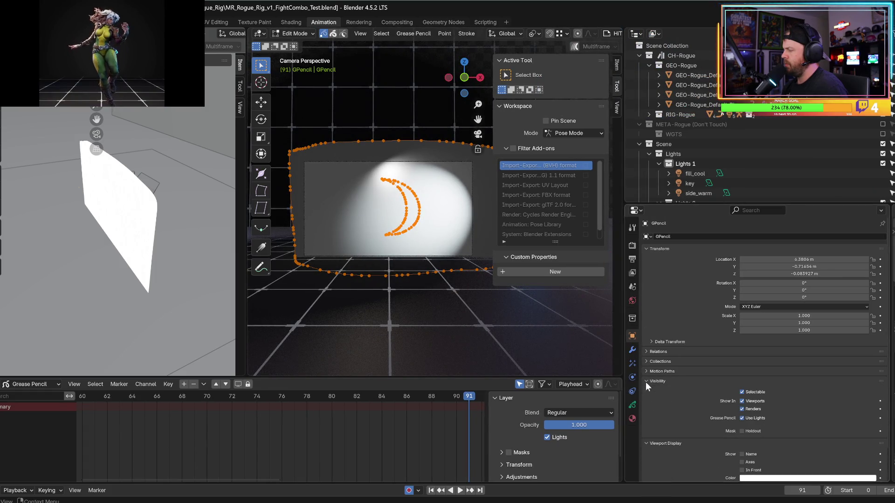
left_click(645, 382)
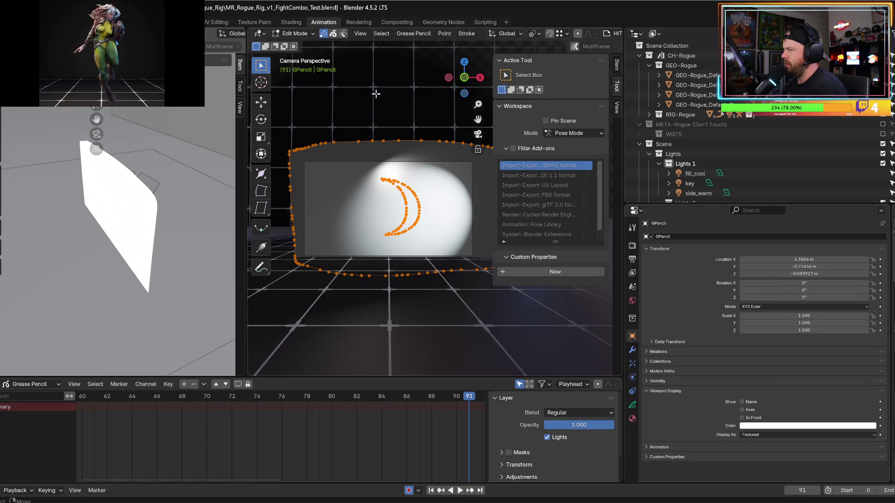
- Switch the grease pencil object from Edit Mode to Object Mode, then bring up the tutorial
left_click(296, 34)
key("Tab")
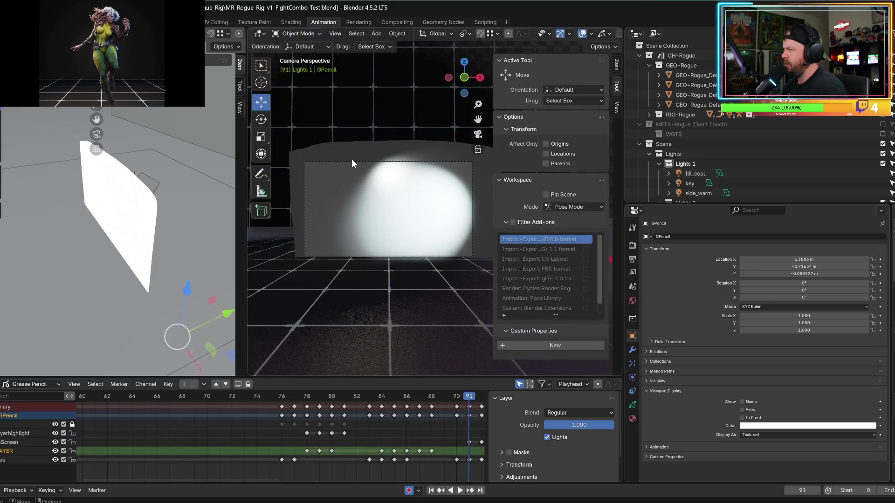
key("alt+Tab")
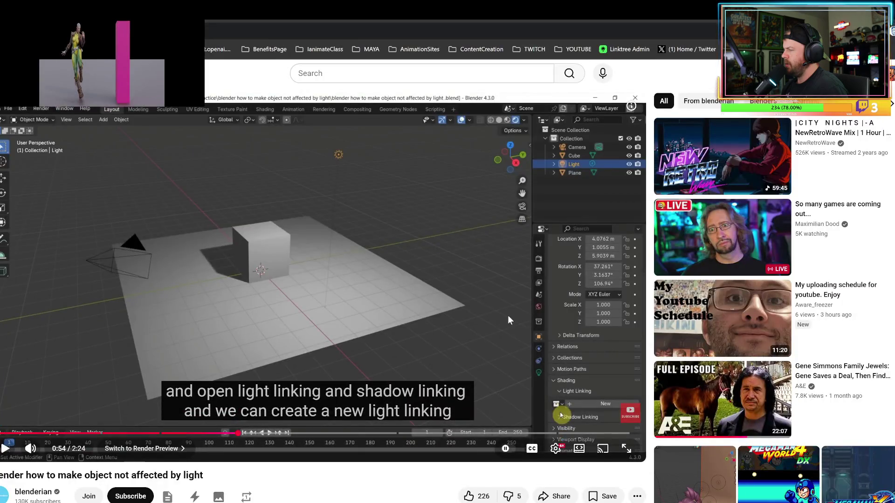
- Seek the tutorial to the light's Object Properties > Shading step, pause there, and go back to Blender
left_click(505, 315)
key("Left")
key("Left")
key("Left")
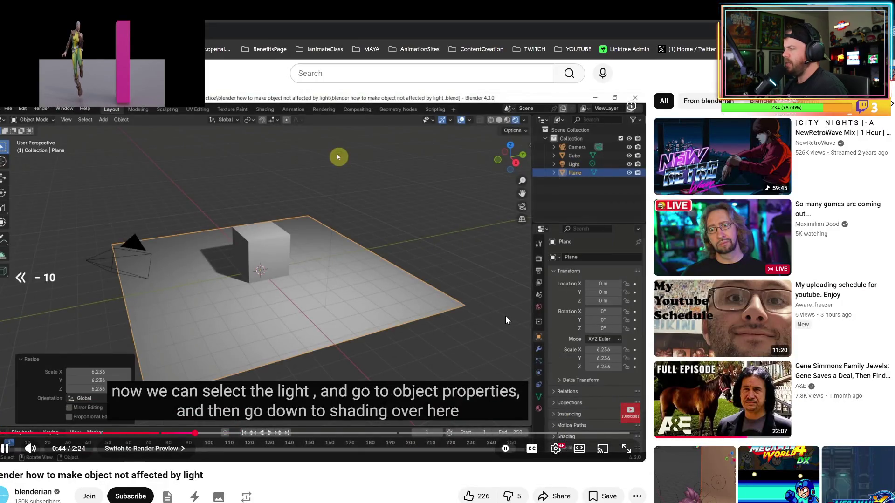
key("Left")
key("Left")
key("Left")
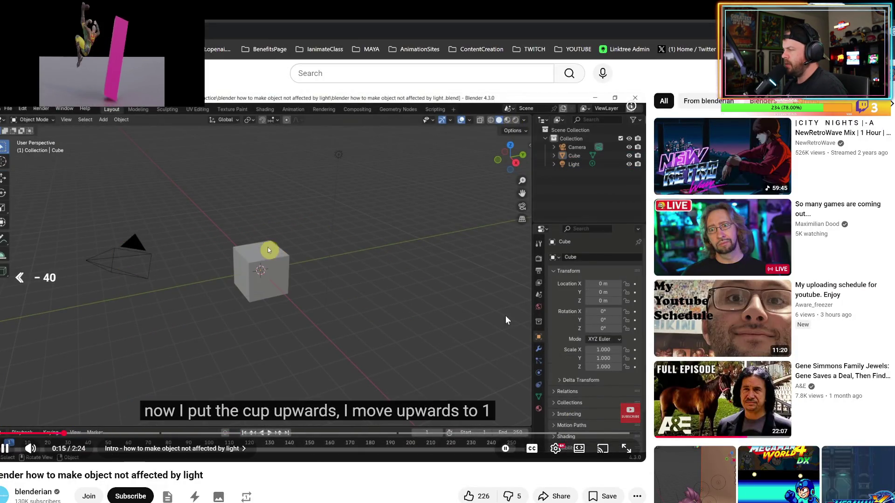
key("Right")
key("Right")
key("Right")
key("Right")
key("Right")
key("Right")
key("Left")
key("Left")
key("Left")
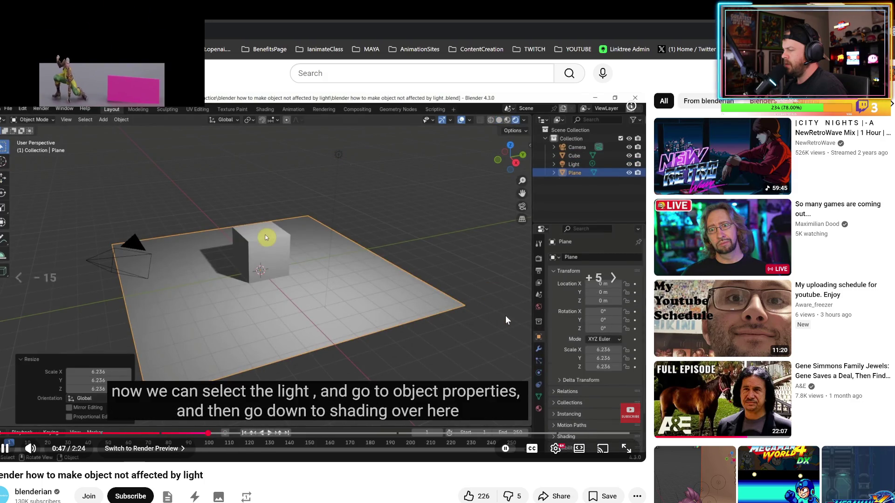
key("Right")
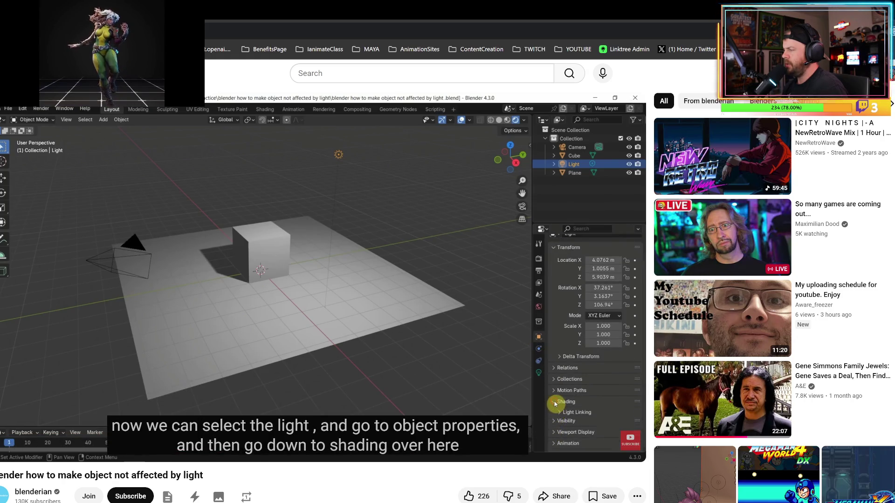
left_click(571, 265)
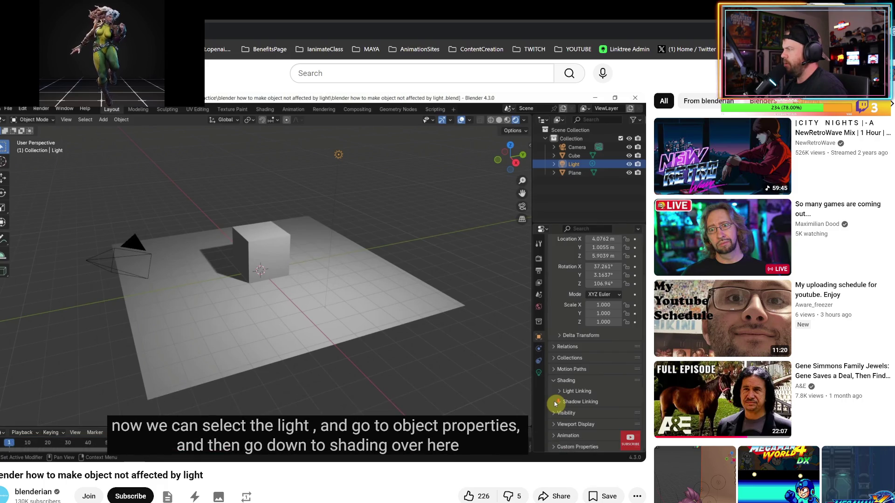
key("super+d")
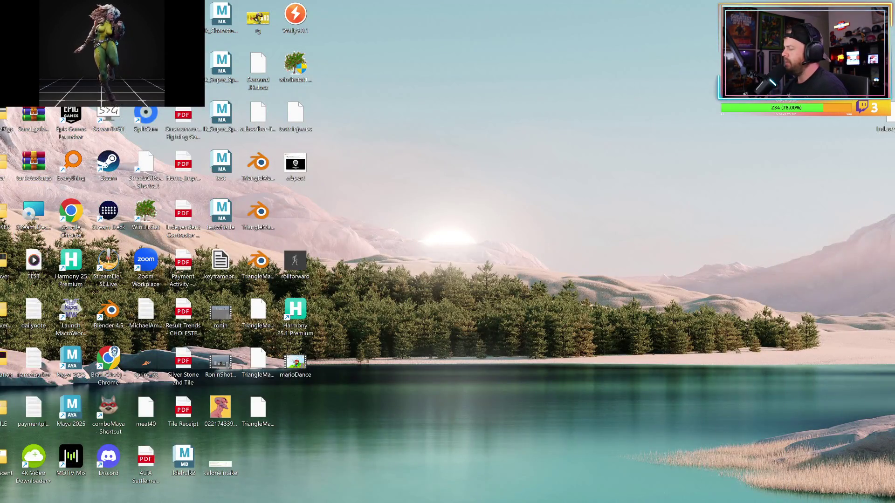
key("alt+Tab")
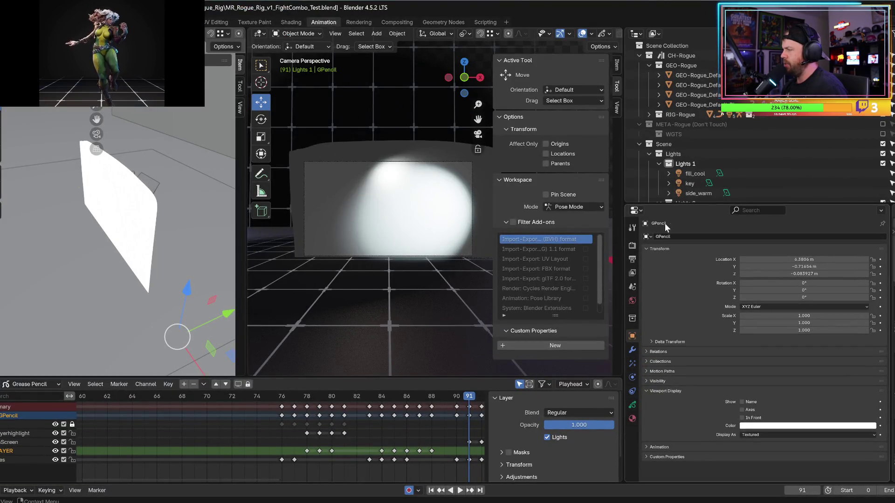
- Make FlashScreen the active layer of the GPencil object and browse its data properties
scroll(680, 173, "down", 5)
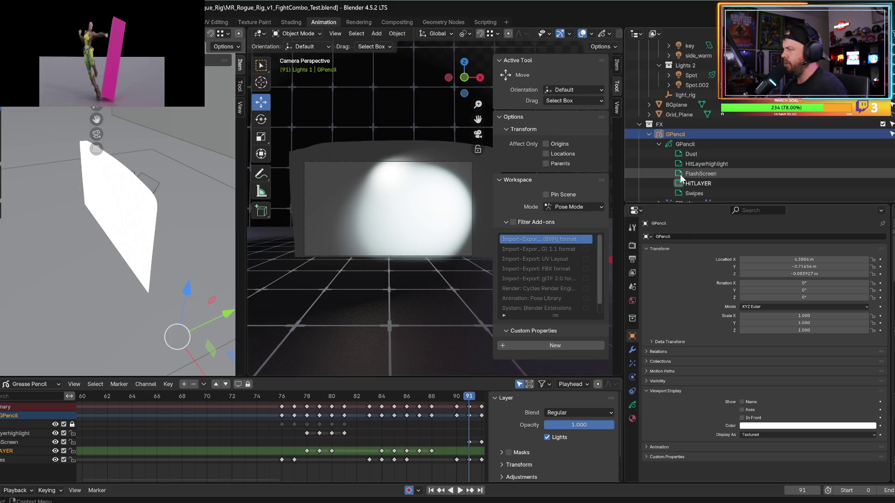
left_click(681, 175)
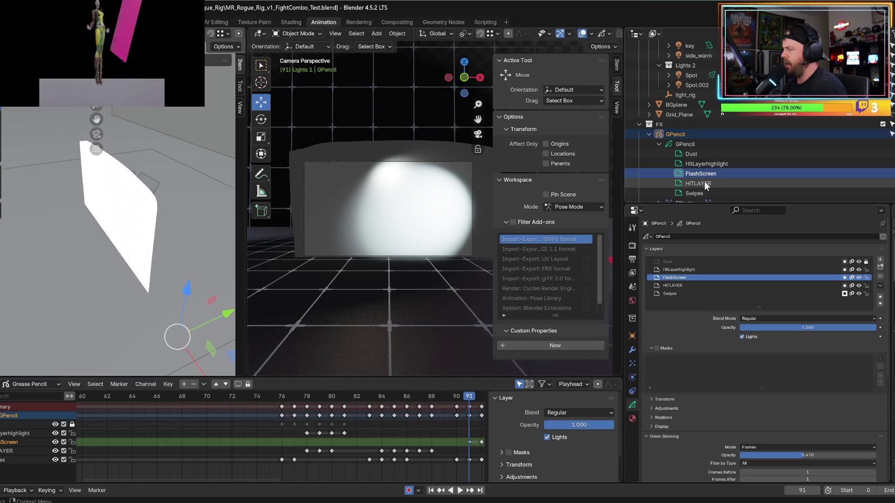
scroll(658, 377, "down", 5)
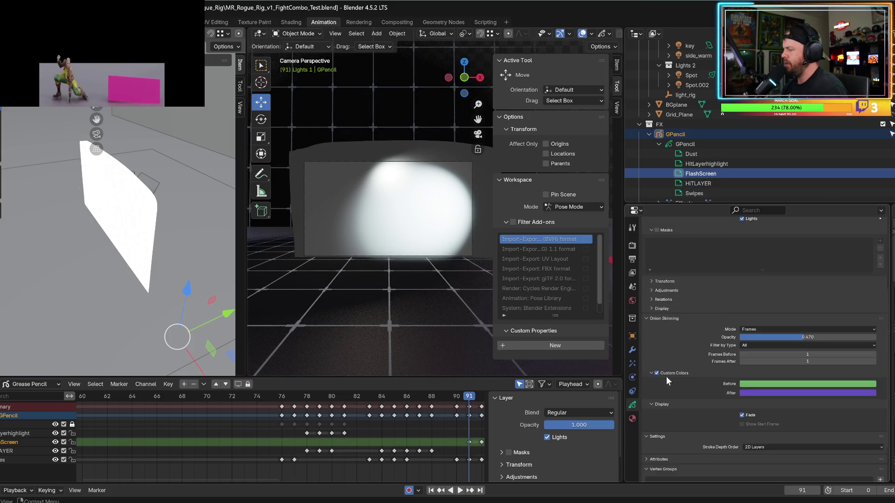
scroll(666, 378, "down", 3)
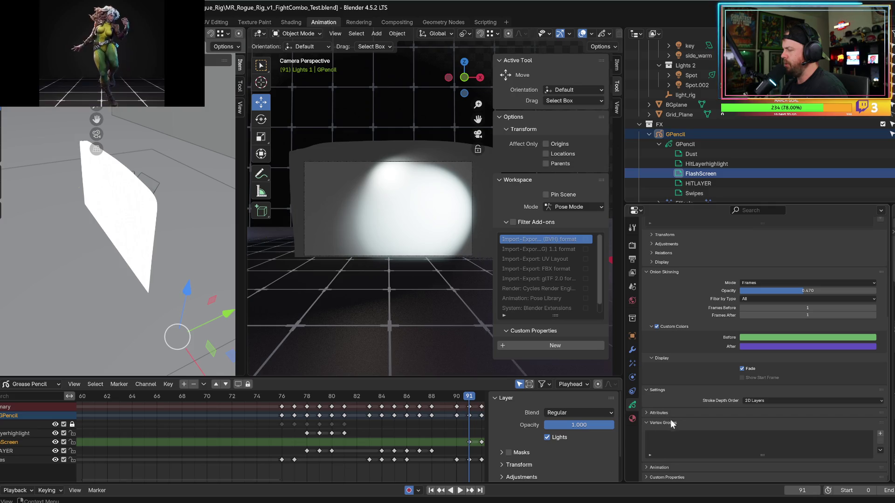
scroll(667, 423, "up", 7)
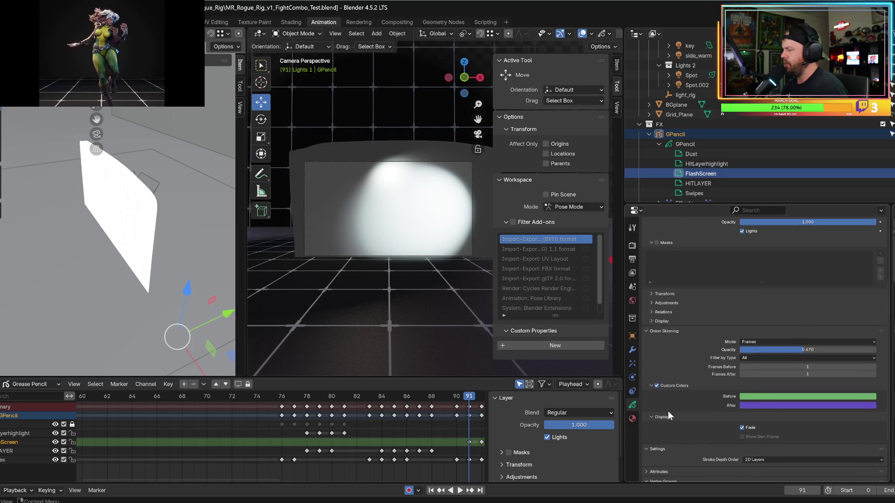
scroll(662, 379, "down", 7)
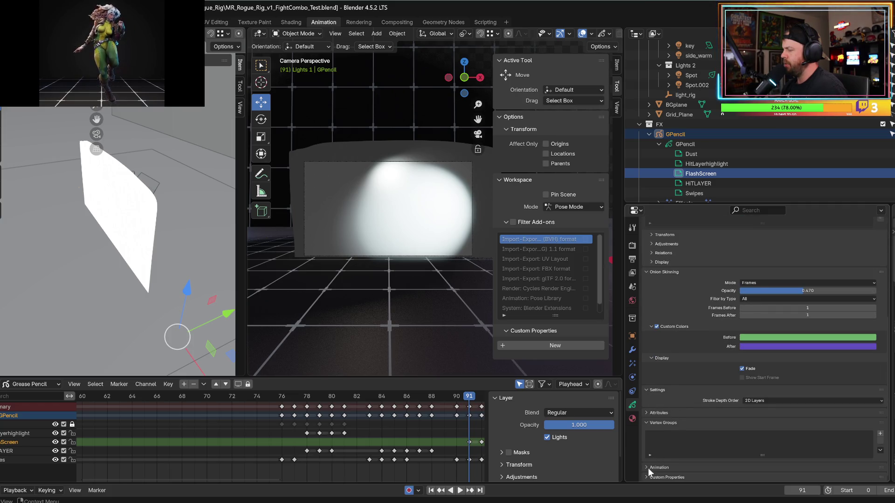
- Display the GPencil object's transform properties in the Object tab
left_click(647, 477)
left_click(649, 459)
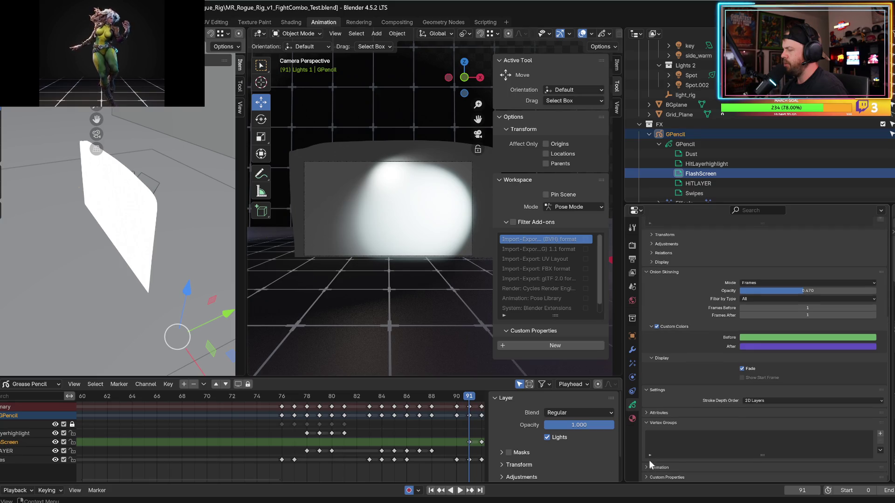
left_click(632, 336)
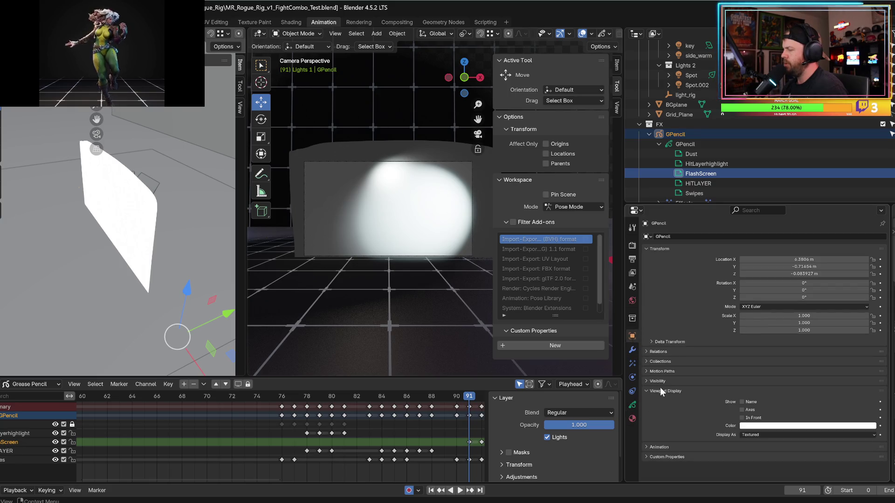
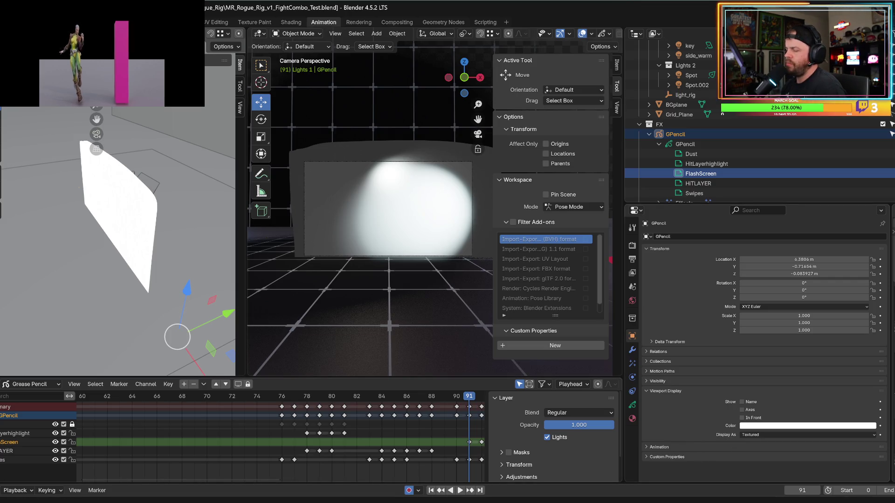
- Play the blenderian tutorial video in Chrome, then return to the Google results
left_click(424, 464)
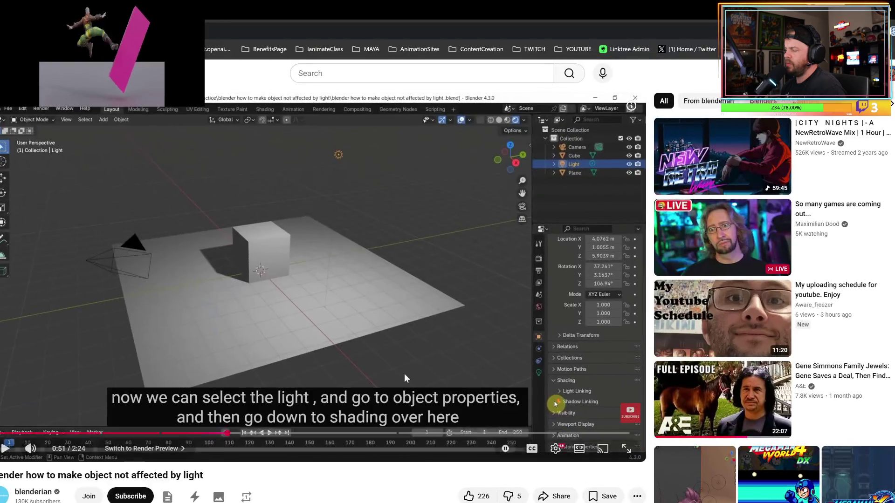
left_click(416, 352)
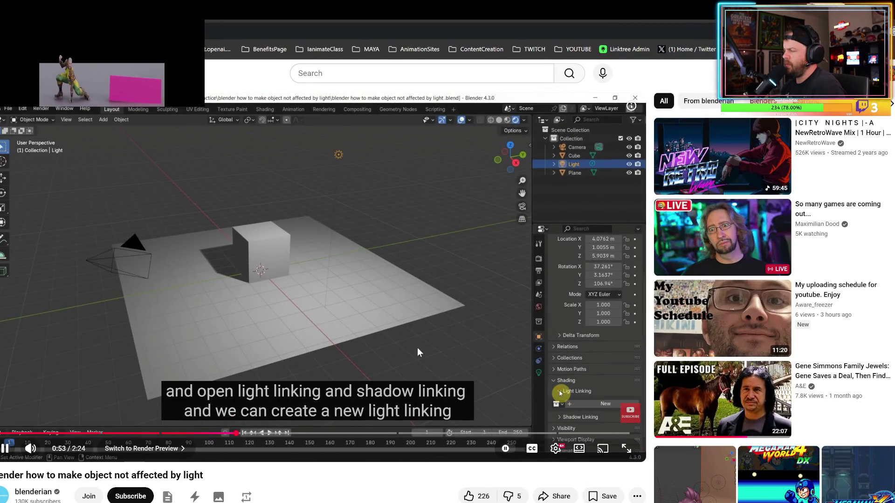
key("alt+Left")
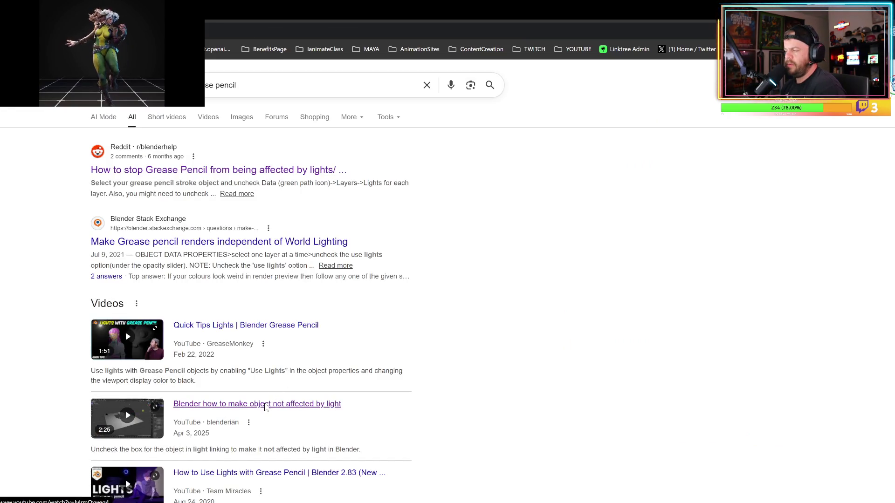
- Open the Default Cube 'Make Objects Ignore Light Source' tutorial from the search results
left_click(265, 404)
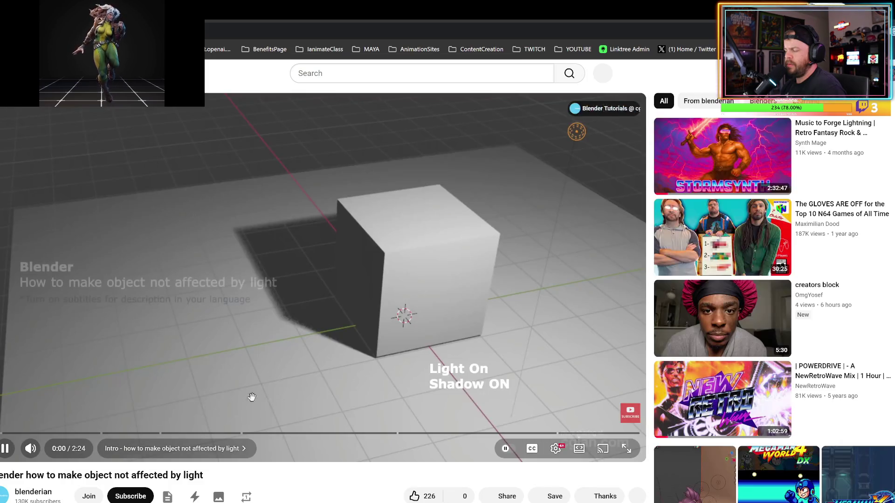
key("alt+Left")
scroll(236, 377, "down", 2)
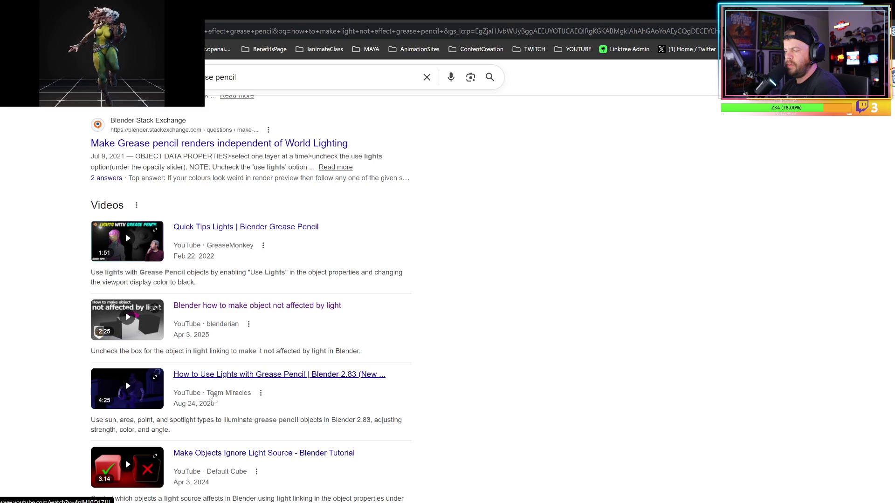
left_click(208, 452)
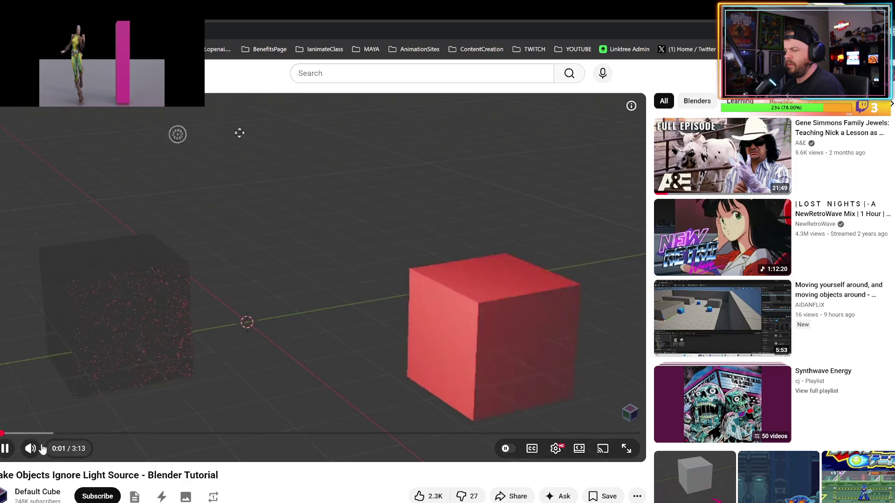
- Skim the tutorial from 0:20 through render settings to the light-linking part near 1:42
left_click(63, 433)
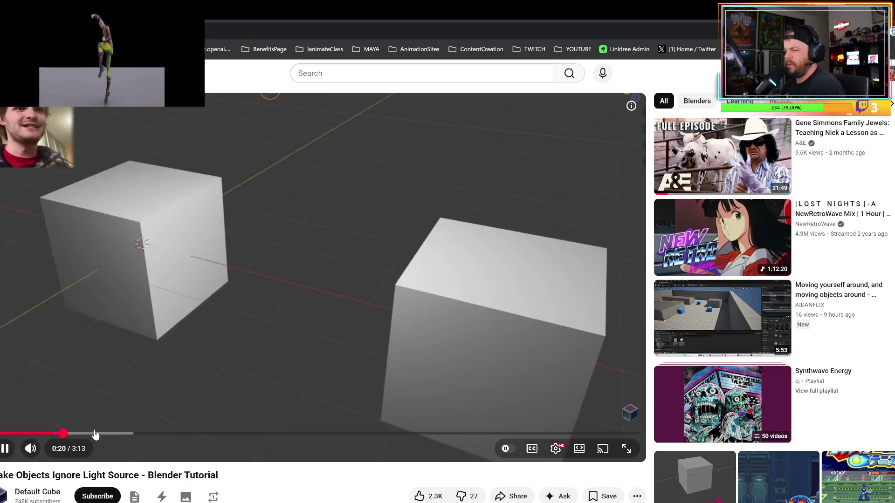
left_click(97, 433)
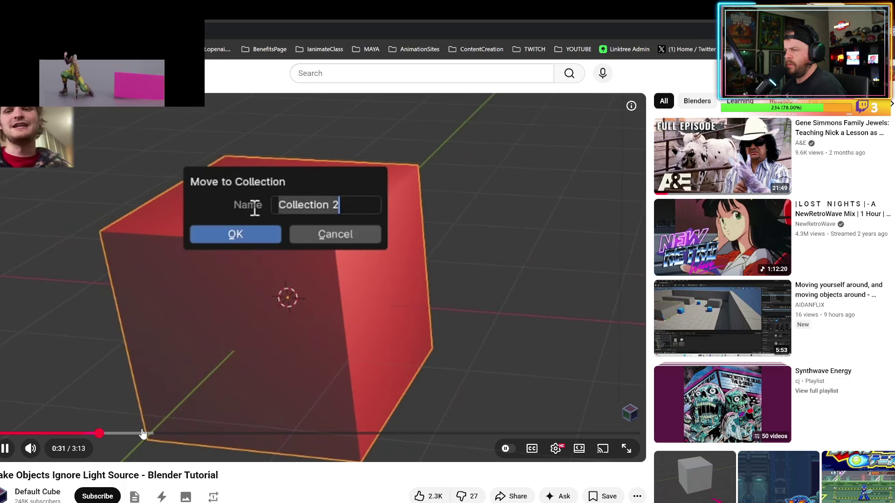
left_click(183, 433)
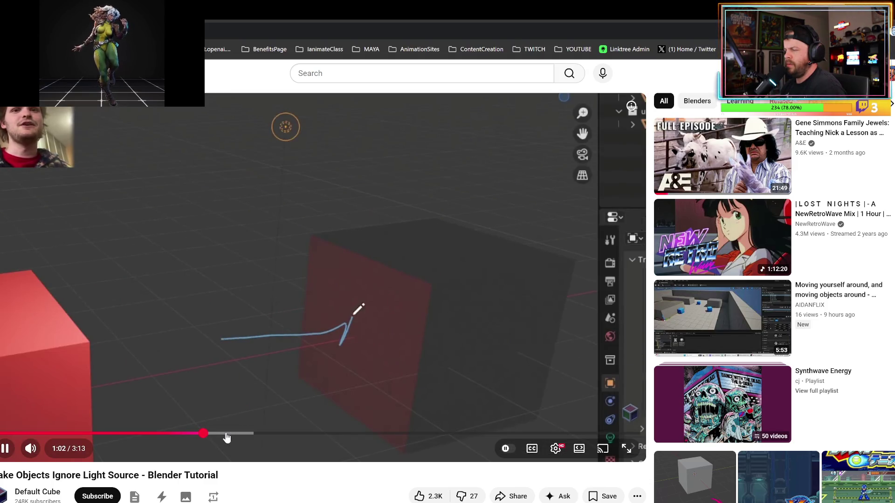
left_click(229, 434)
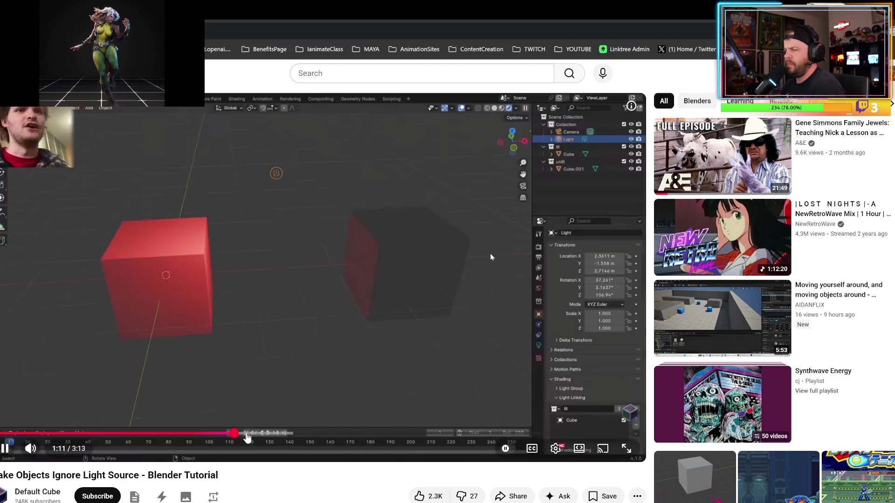
left_click(249, 435)
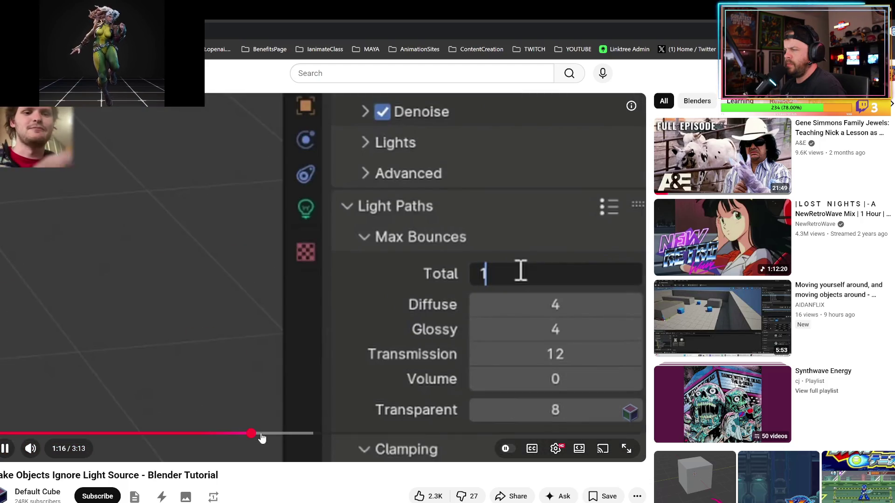
left_click(300, 434)
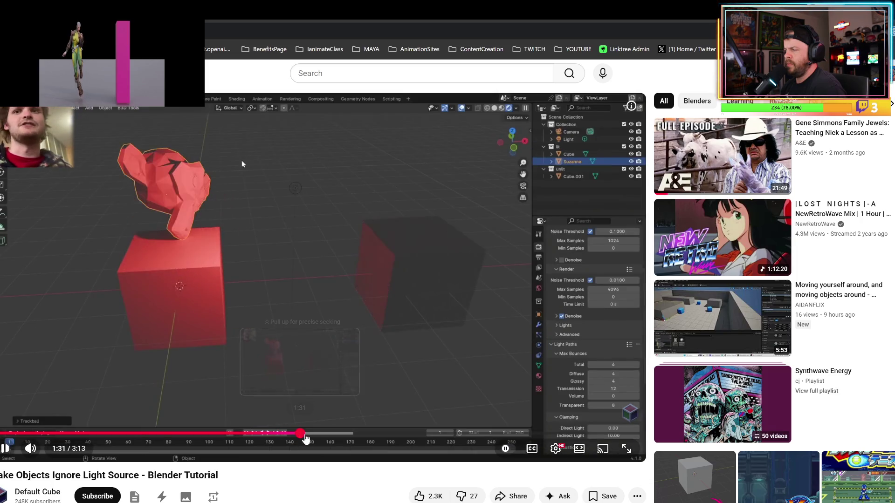
mouse_move(353, 438)
left_mouse_down()
mouse_move(362, 437)
mouse_move(322, 433)
left_mouse_up()
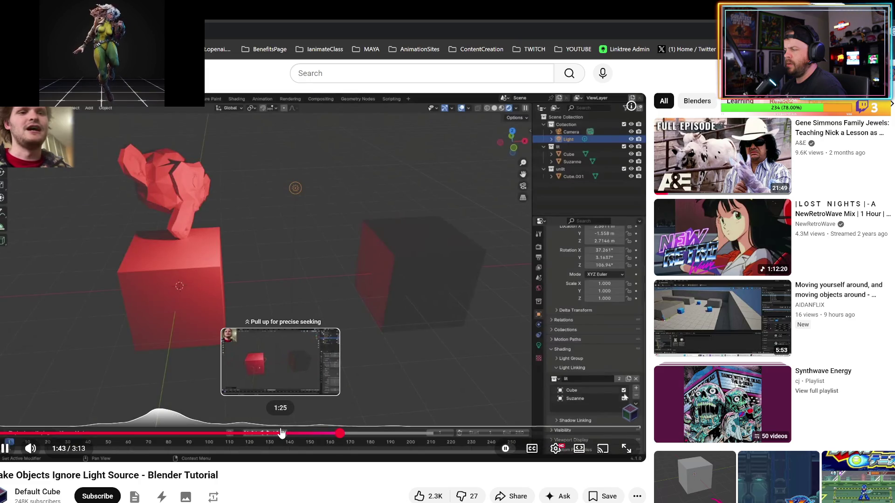
- Pause the tutorial at 1:36 on the lit and unlit collections, then return to Blender
left_click(256, 433)
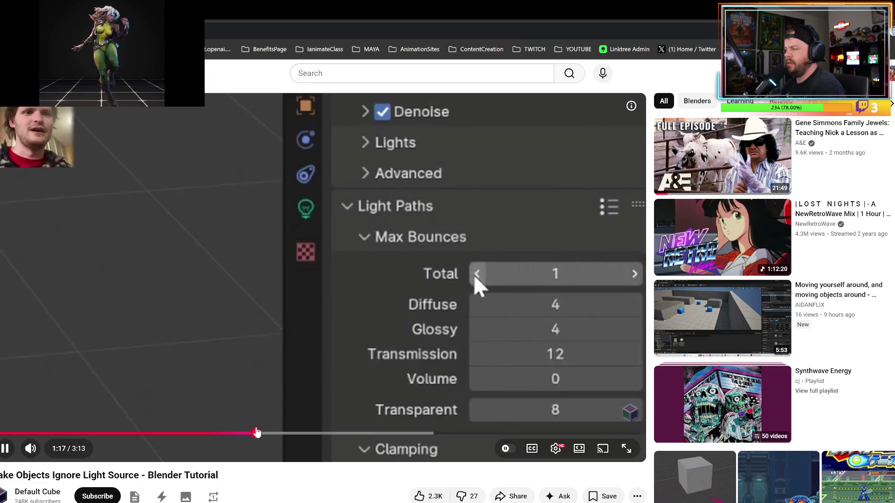
left_click(302, 384)
left_click(302, 384)
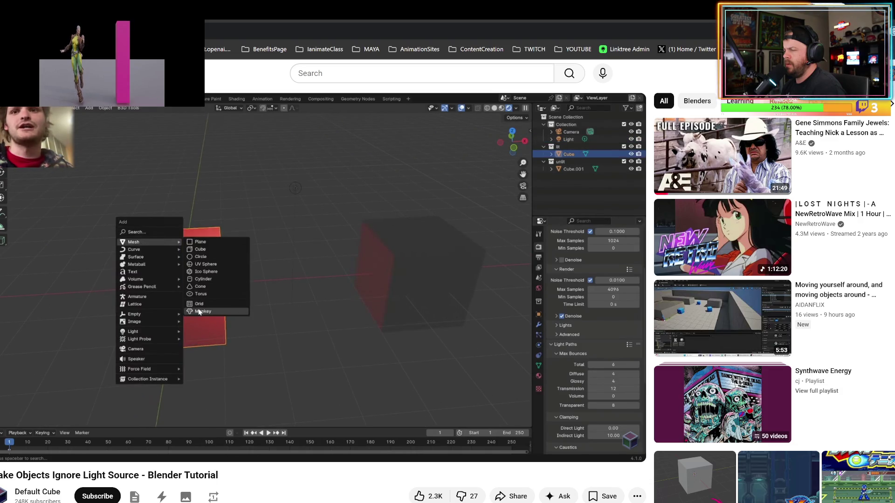
key("Right")
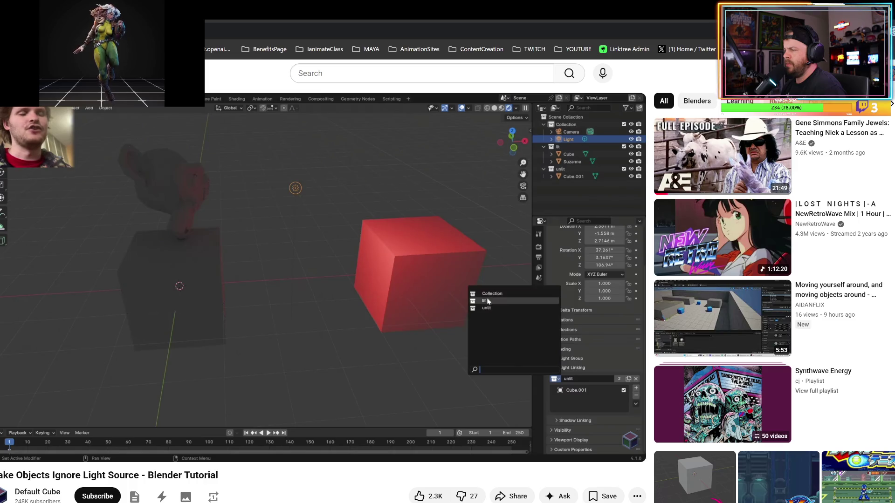
key("Left")
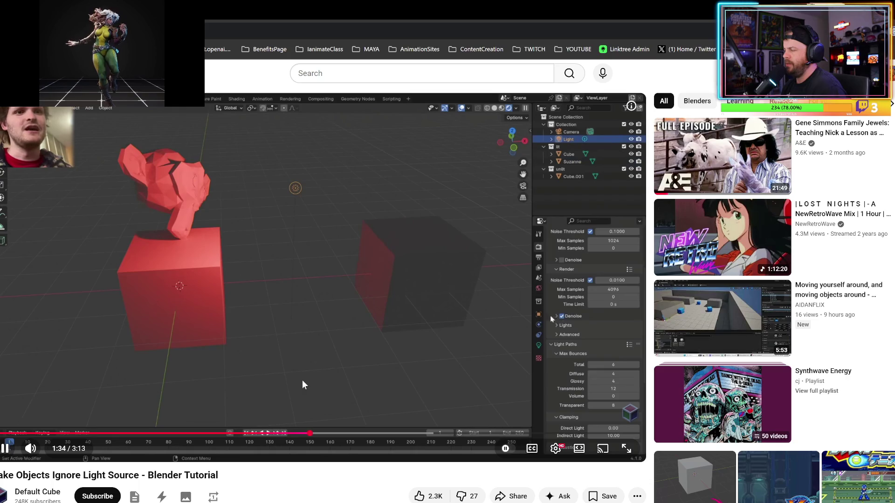
left_click(302, 380)
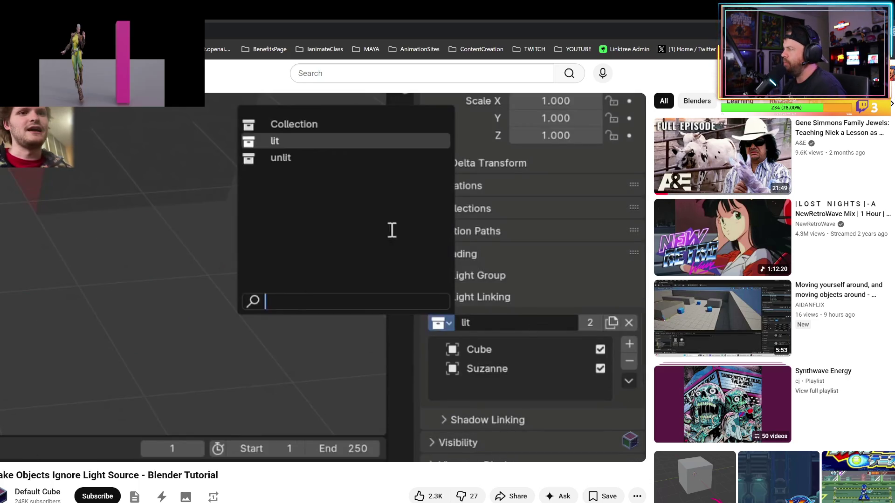
key("alt+Tab")
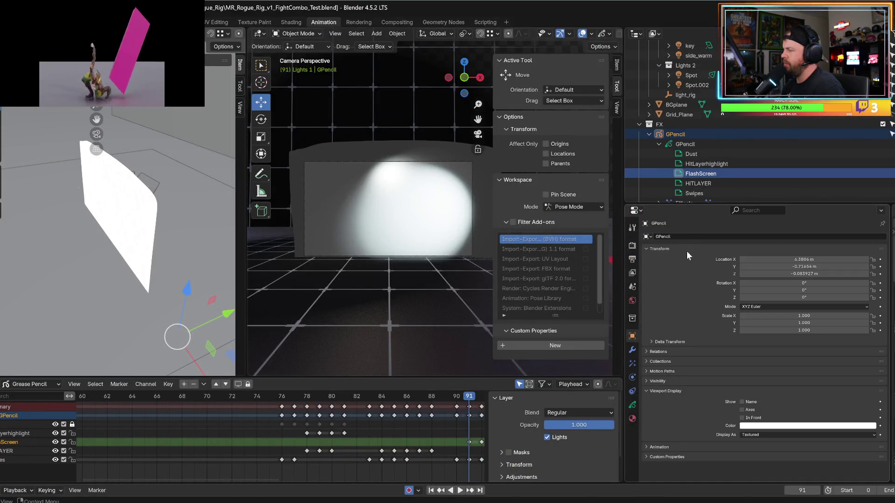
- Rename the GPencil object to 'light'
left_click(683, 236)
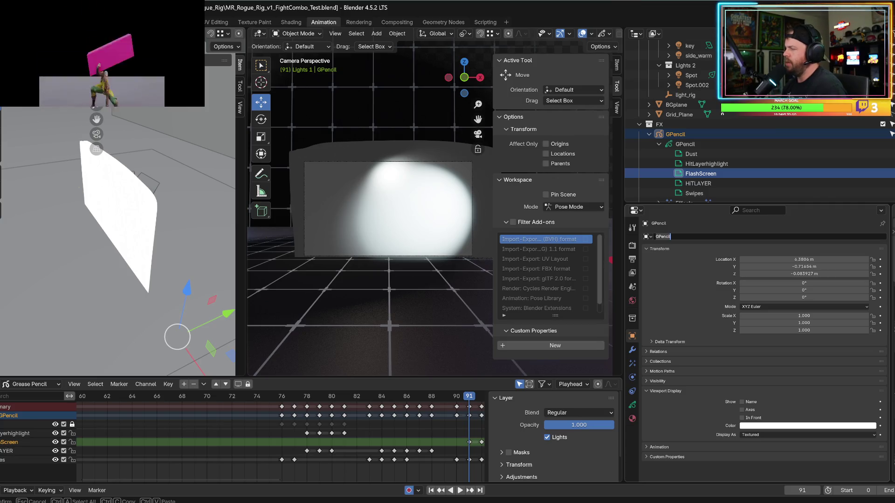
key("BackSpace")
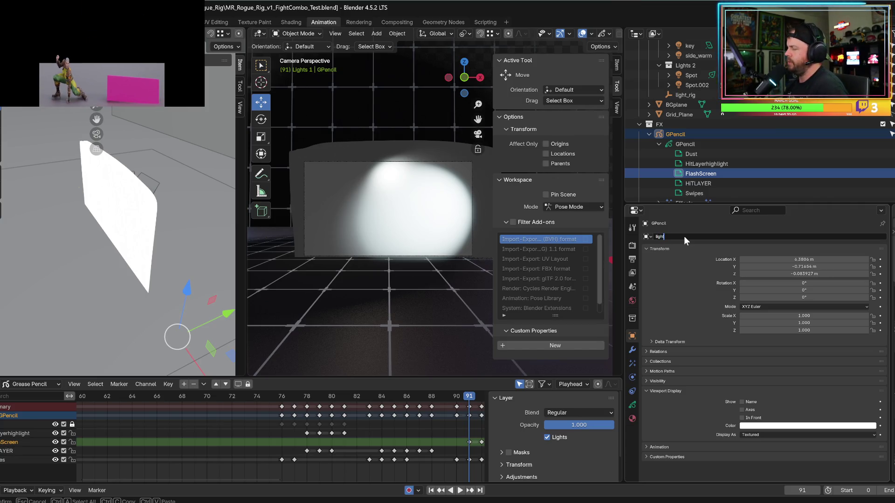
key("Return")
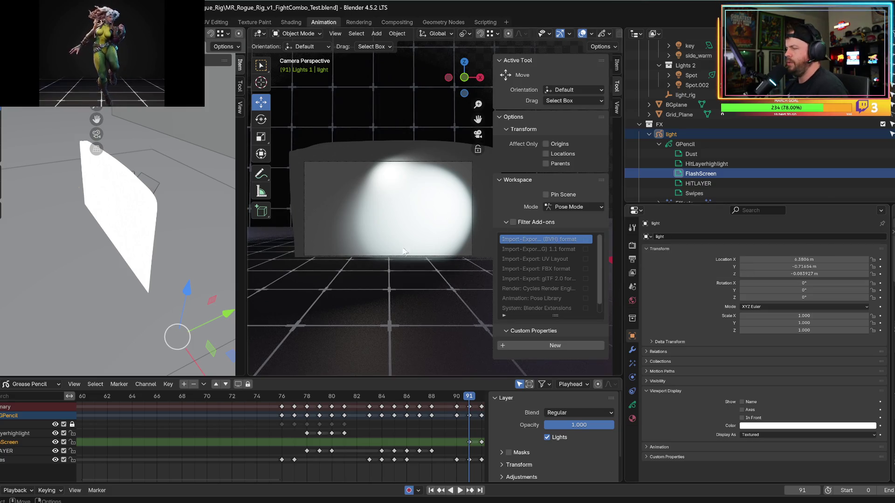
- Preview the animation from the numpad 3 side view, reselect the light object, and bring the tutorial back
key("KP_3")
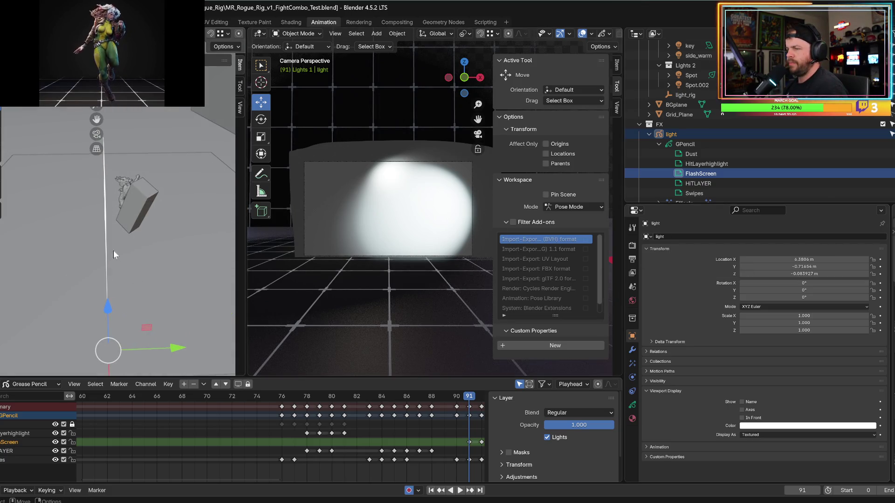
key("space")
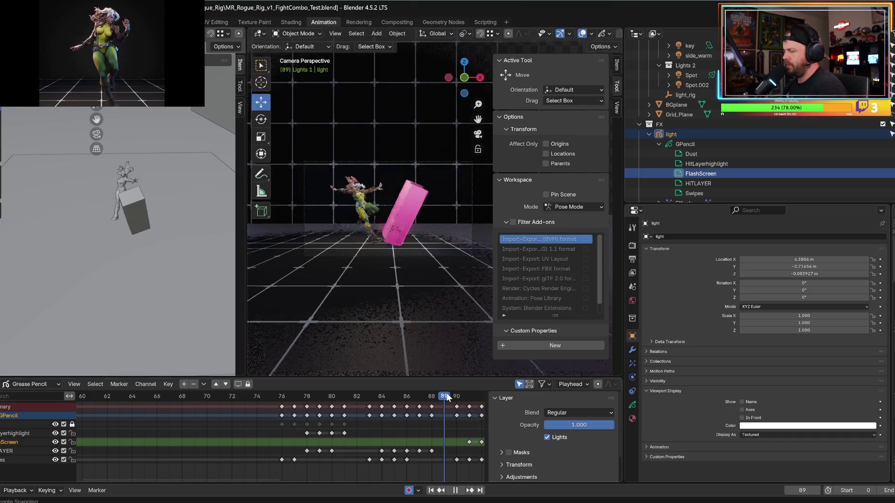
key("Escape")
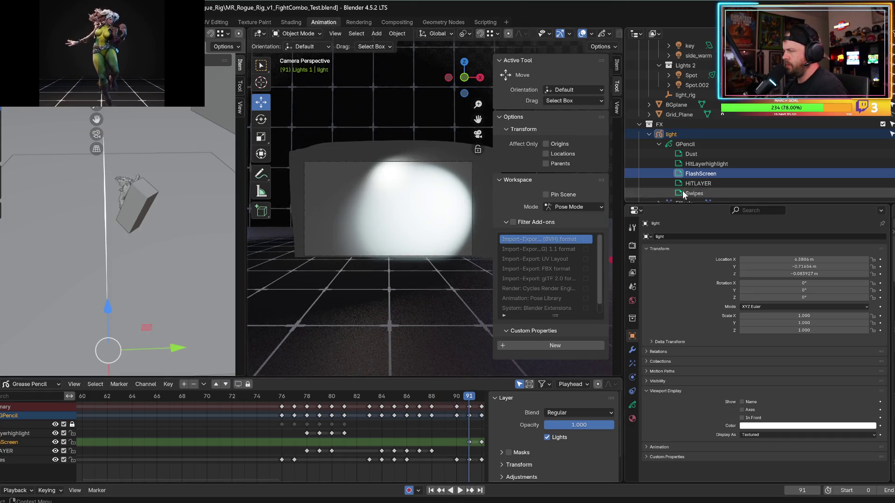
left_click(671, 132)
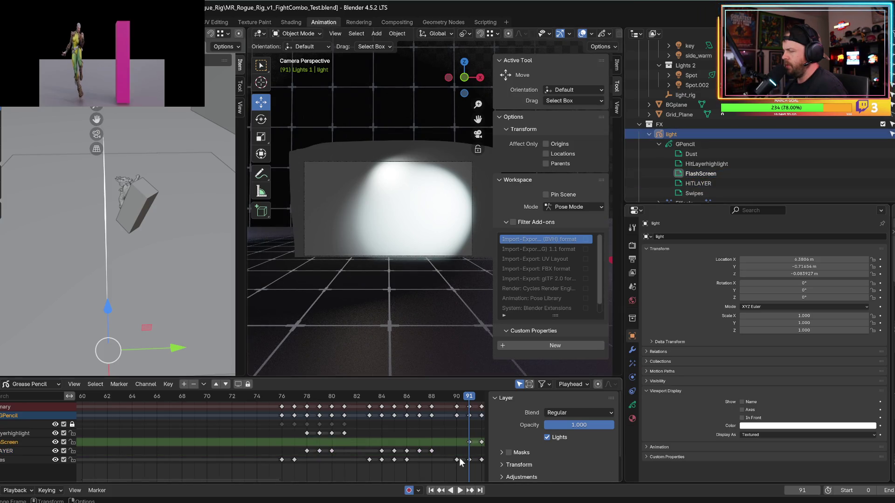
mouse_move(365, 502)
left_click(387, 484)
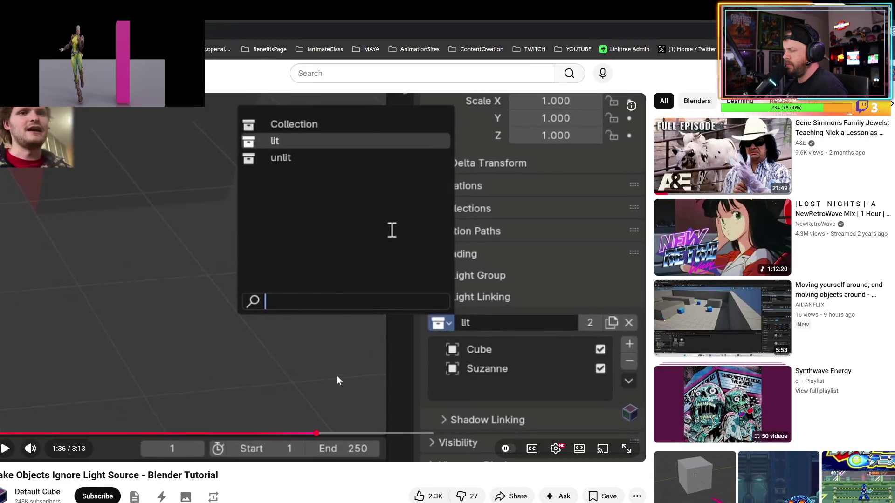
- Rewatch the tutorial's light-linking part near 1:35, pause it, and return to Blender
left_click(270, 432)
left_click(235, 424)
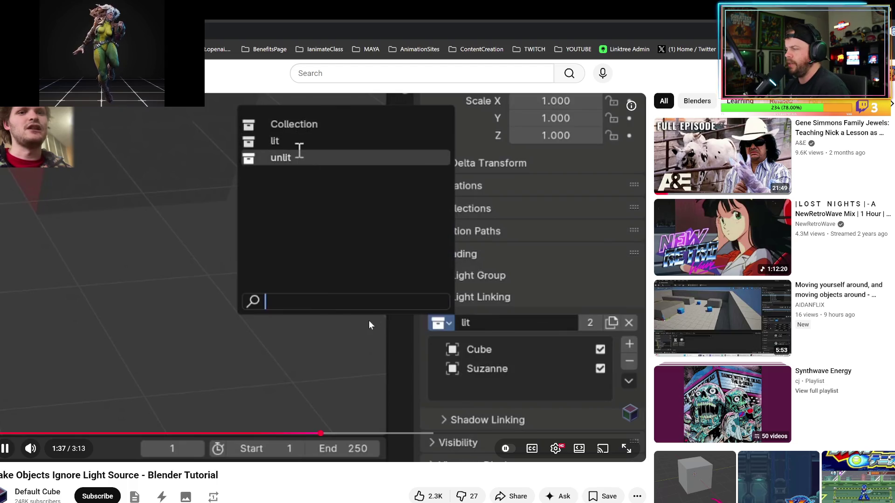
left_click(368, 320)
left_click(363, 324)
key("Left")
key("Left")
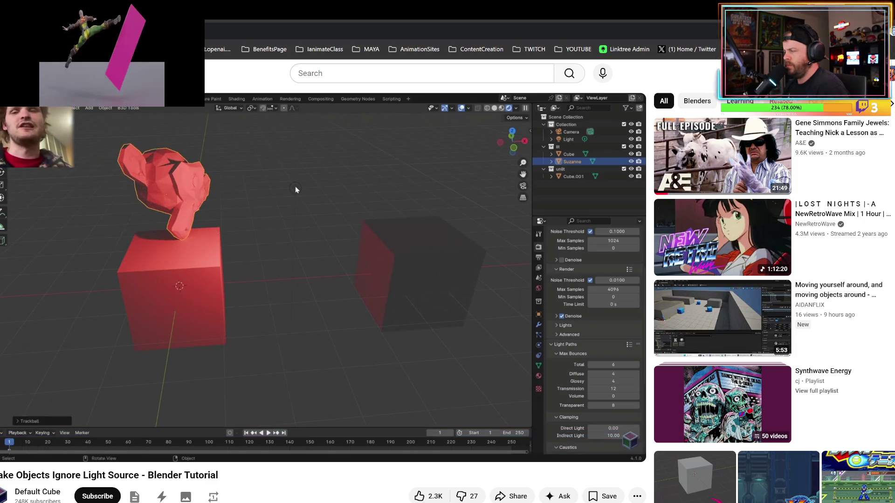
left_click(363, 322)
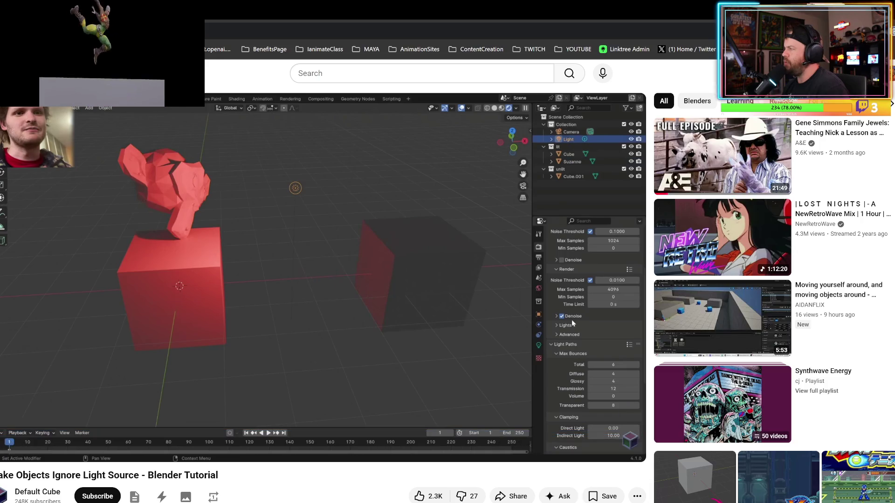
key("alt+Tab")
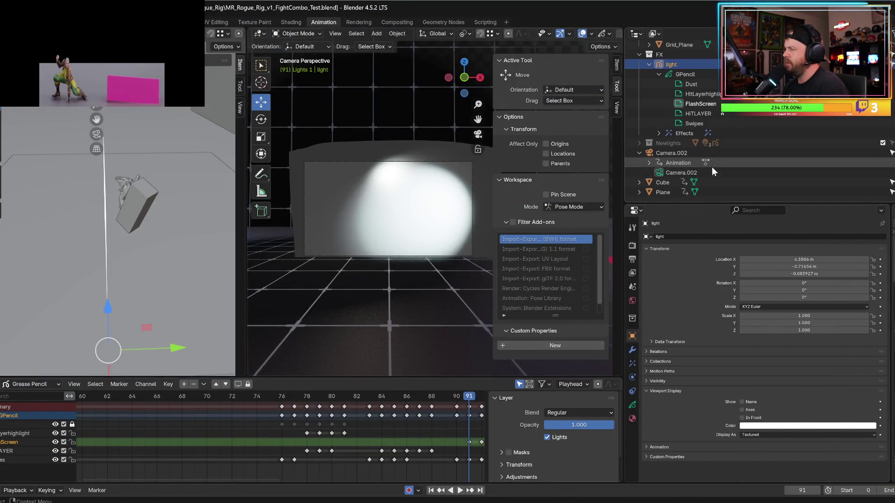
- Inspect the Cube's Shading options, reselect the light object's HITLAYER, and return to the browser results
left_click(670, 182)
scroll(692, 365, "down", 3)
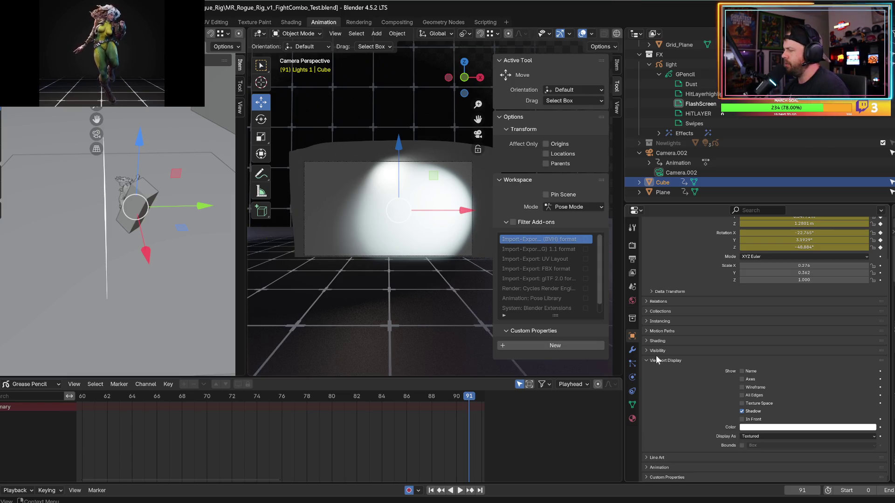
left_click(646, 341)
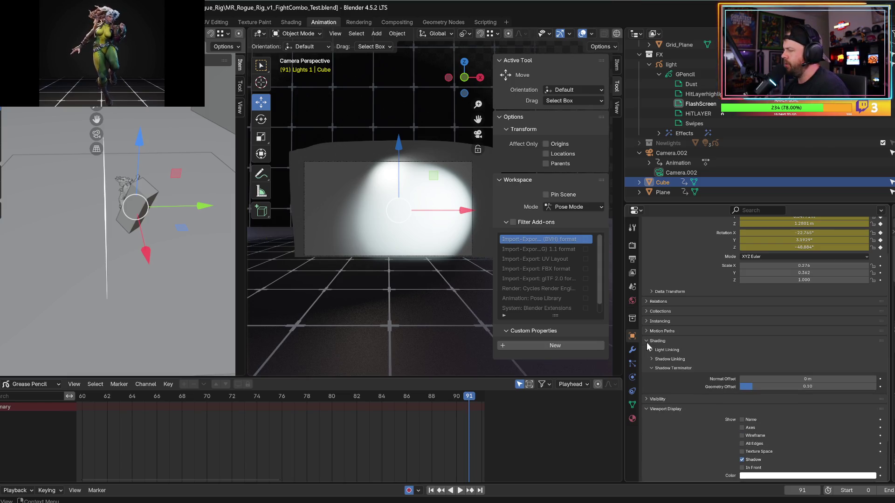
left_click(692, 114)
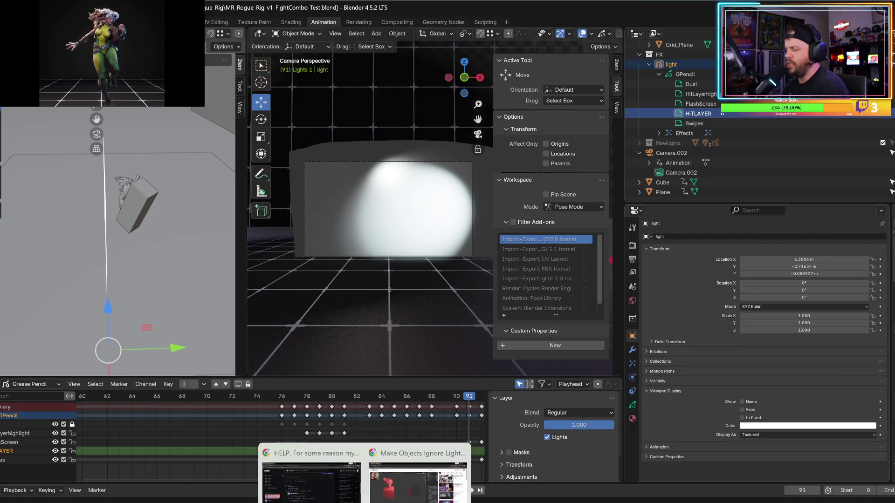
left_click(419, 466)
scroll(341, 365, "up", 5)
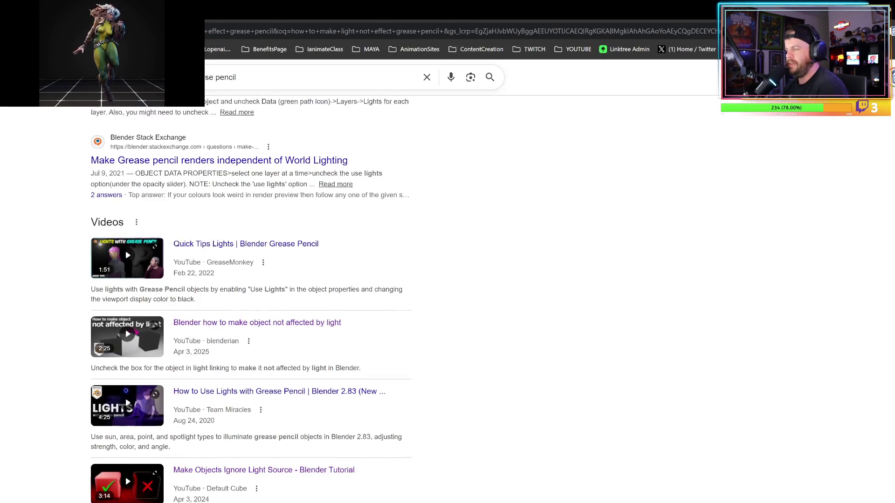
- Refine the search and read the Stack Exchange question 'Make Grease pencil renders independent of World Lighting'
left_click(236, 84)
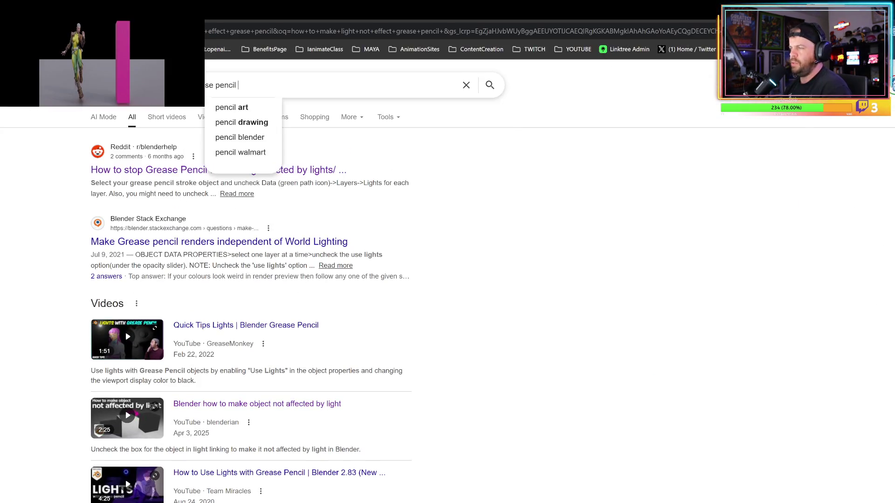
key("Return")
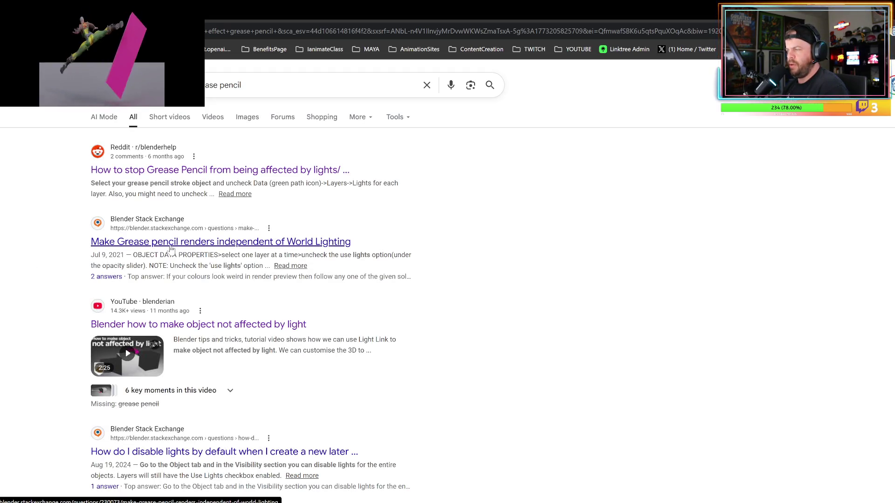
left_click(170, 247)
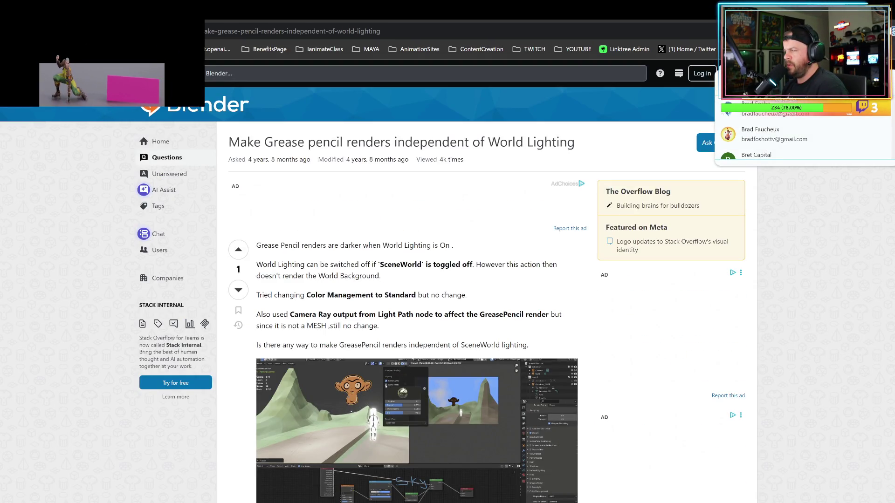
scroll(830, 119, "down", 1)
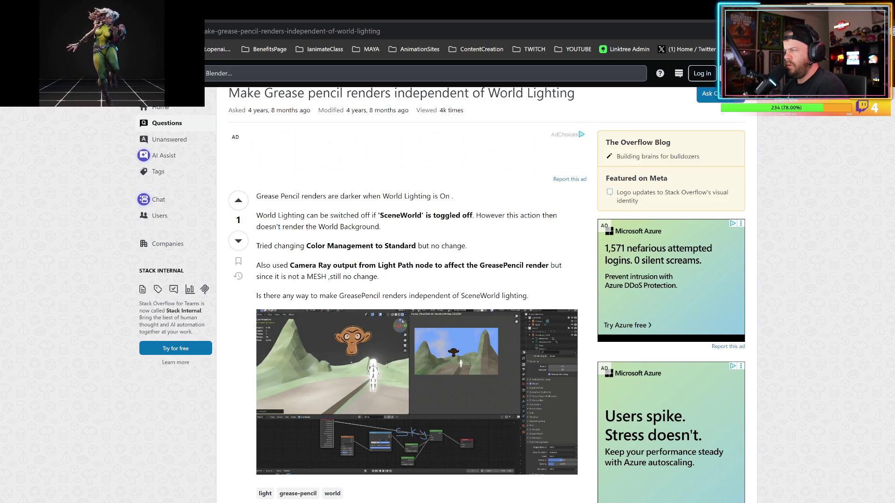
scroll(391, 328, "down", 5)
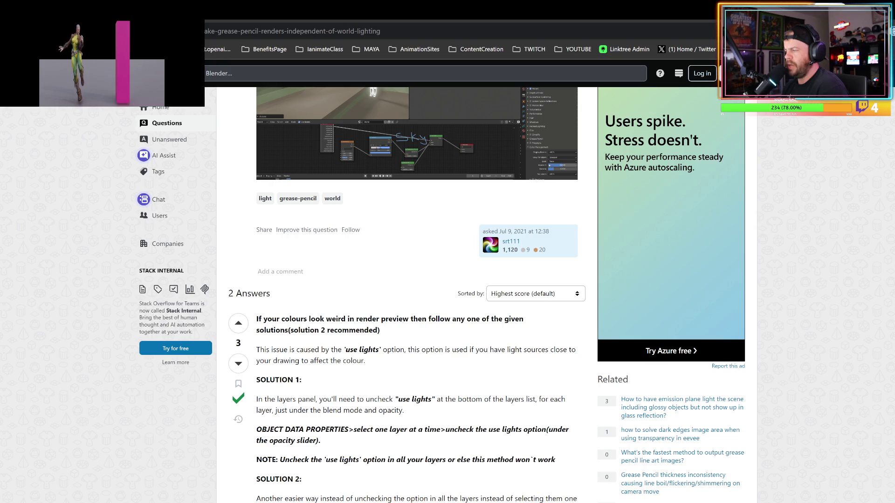
scroll(380, 375, "down", 4)
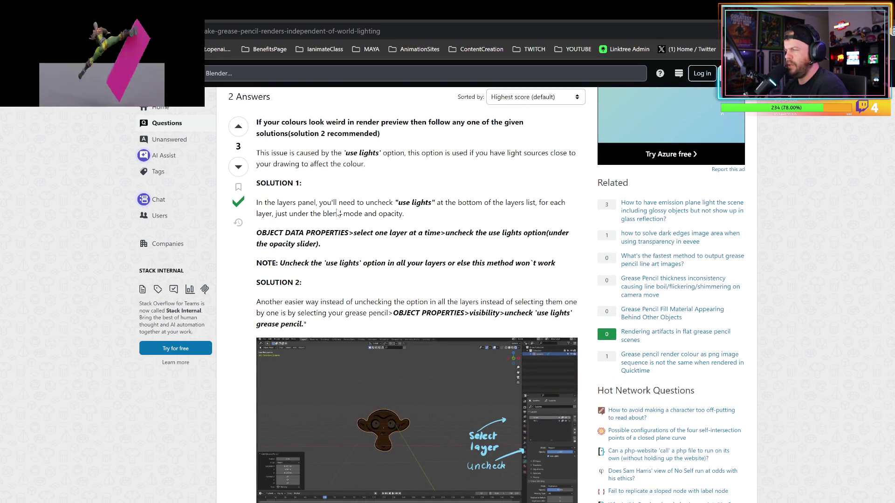
- Enlarge the answer's screenshot, then check the light object's Visual Effects and layer settings in Blender
left_click(523, 430)
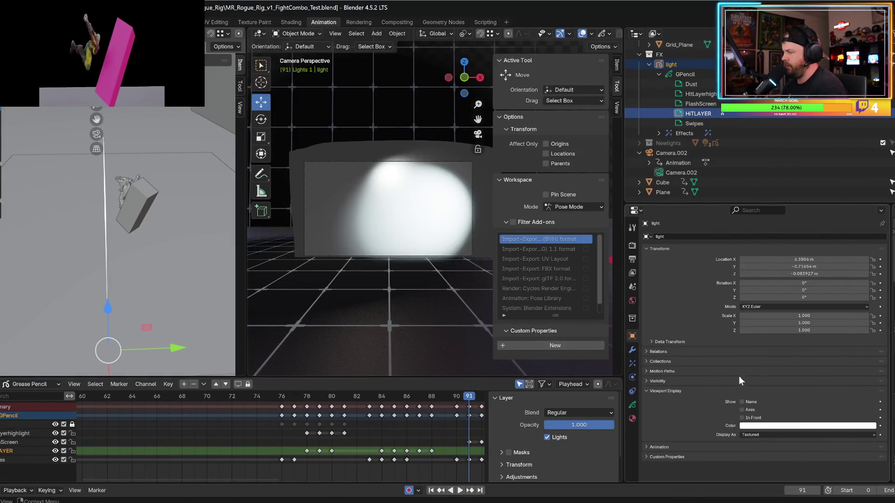
left_click(632, 363)
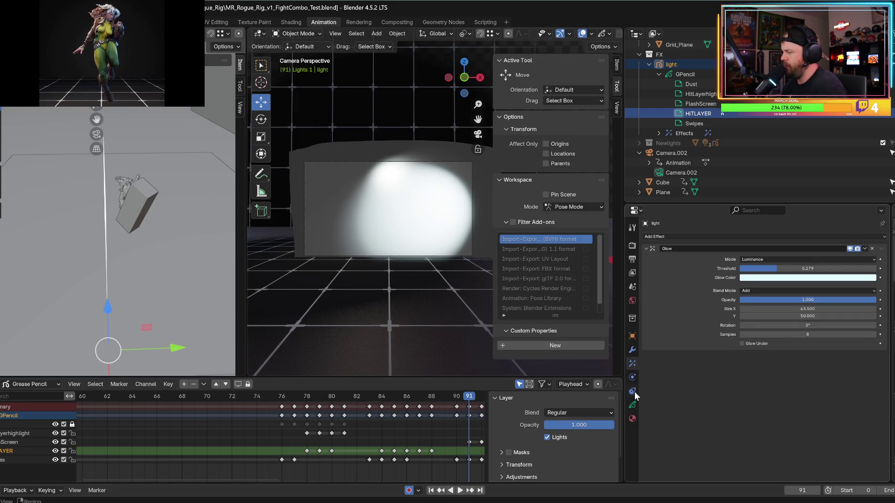
left_click(632, 405)
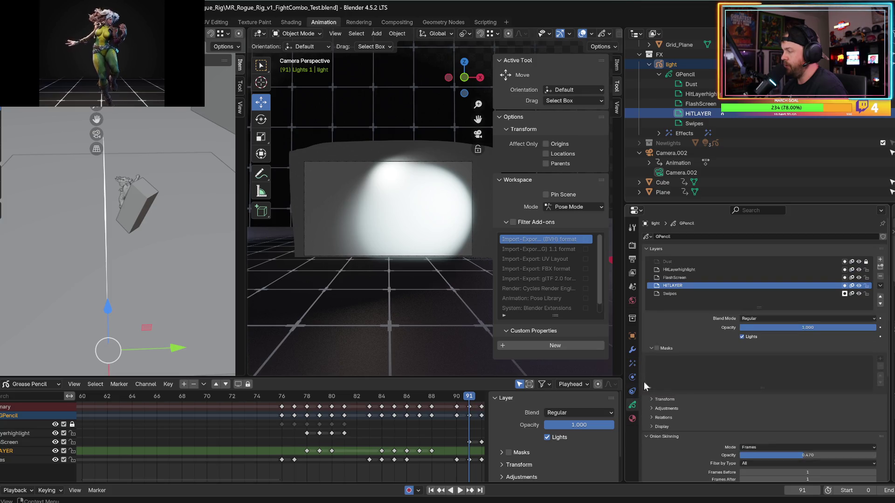
- Review the grease pencil materials, then disable Lights on the FlashScreen layer
left_click(633, 419)
scroll(691, 367, "down", 2)
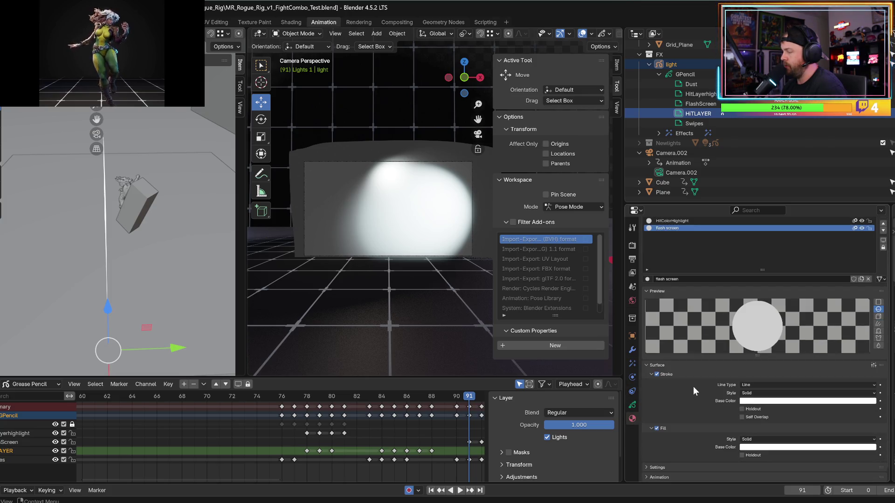
scroll(692, 387, "up", 2)
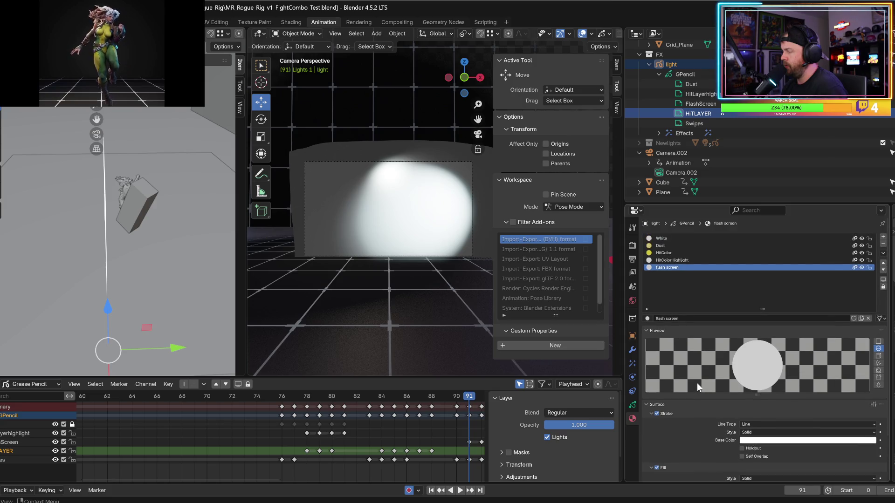
left_click(633, 405)
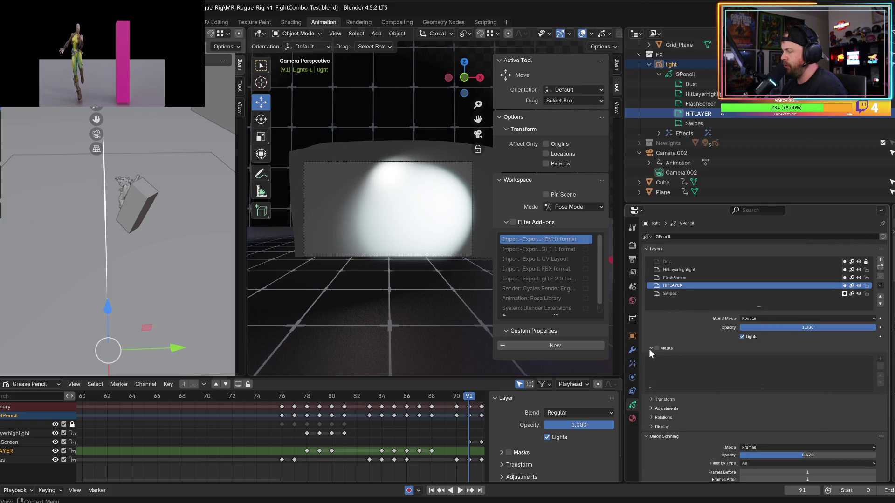
left_click(679, 278)
left_click(741, 335)
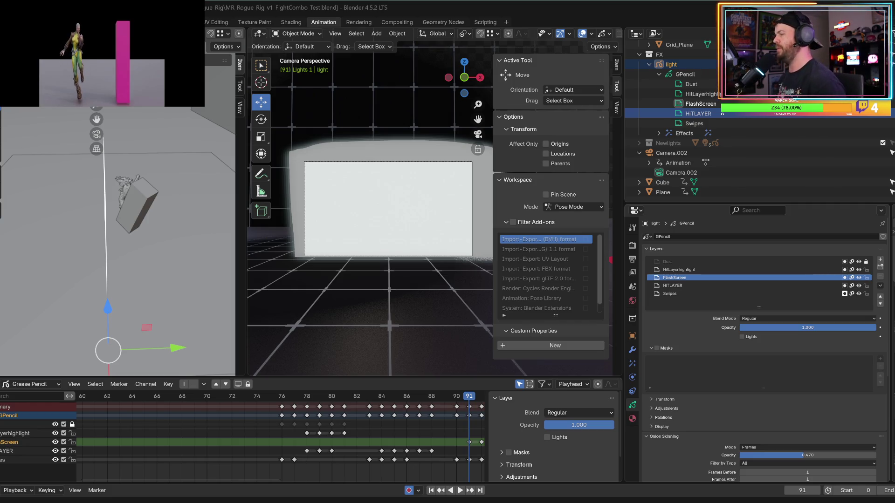
- Play the combo, jump to frame 84, hide the viewport sidebar, and zoom in
key("space")
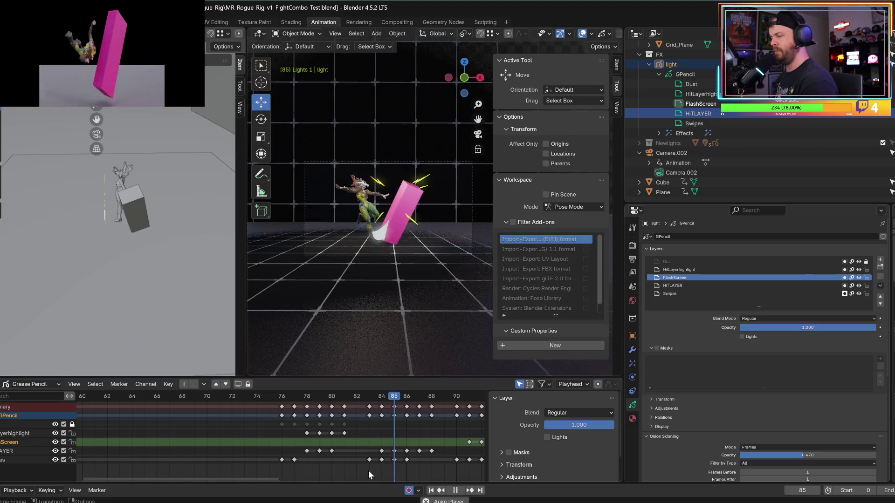
key("space")
left_click(370, 398)
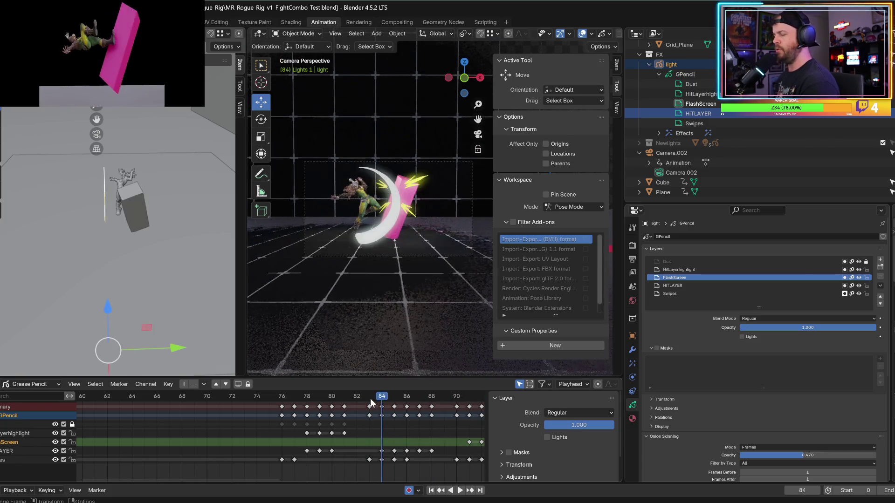
scroll(370, 398, "up", 2)
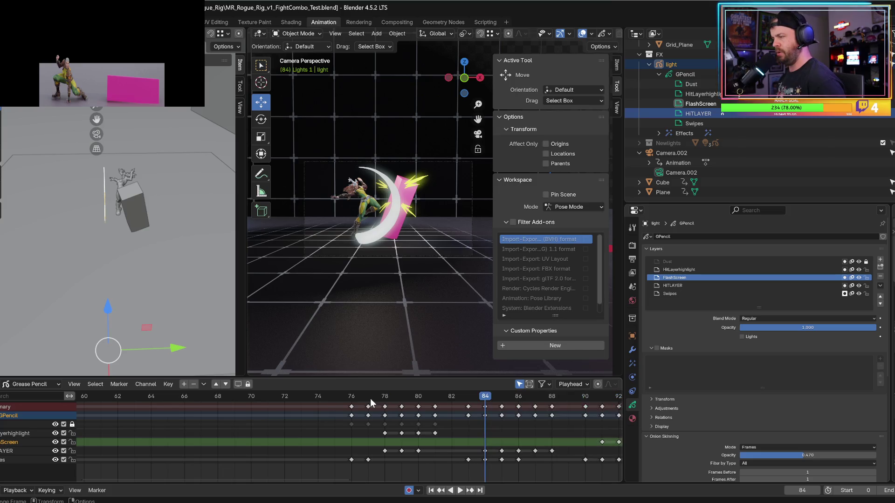
key("n")
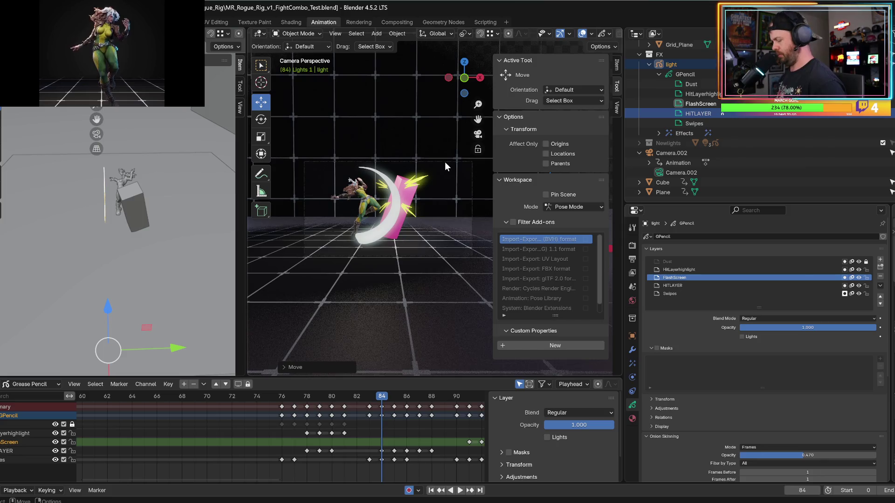
key("n")
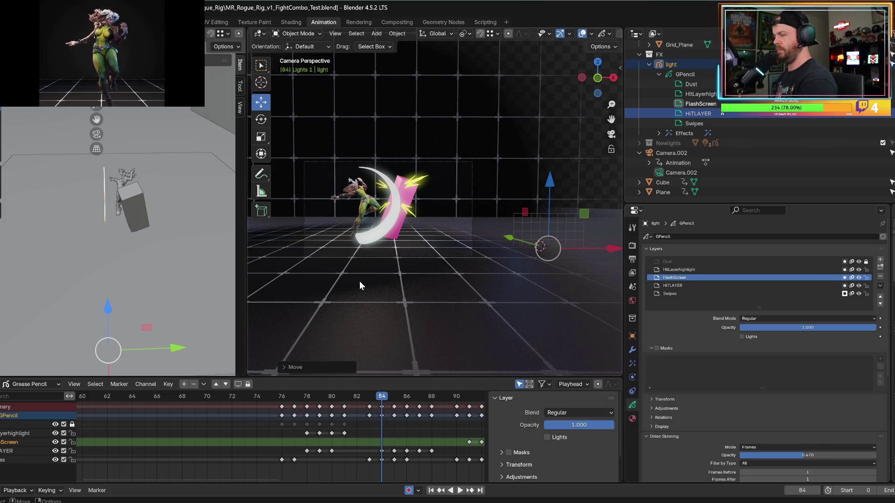
scroll(361, 280, "up", 4)
scroll(393, 278, "up", 3)
- Replay the hit, scrub to frame 86, reframe the character and cube, and widen the viewport
key("space")
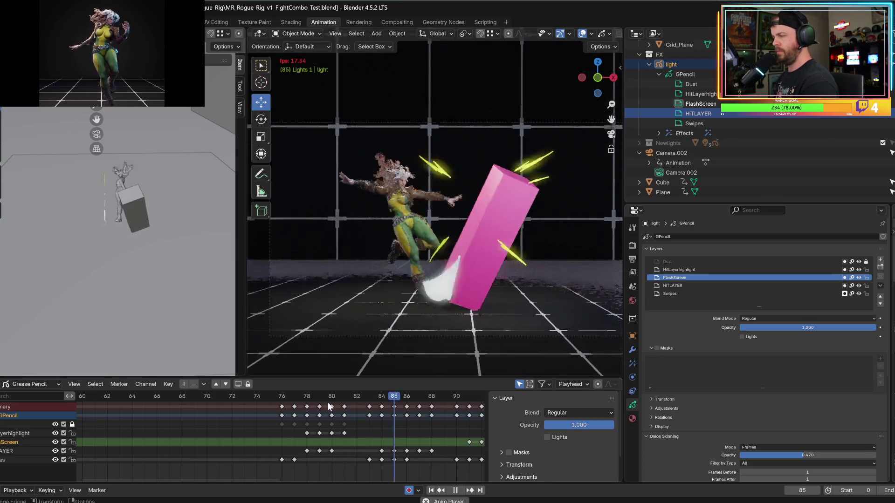
key("space")
left_click_drag(335, 400, 482, 406)
mouse_move(414, 347)
middle_mouse_down()
mouse_move(365, 289)
mouse_move(407, 311)
mouse_move(354, 306)
mouse_move(353, 316)
middle_mouse_up()
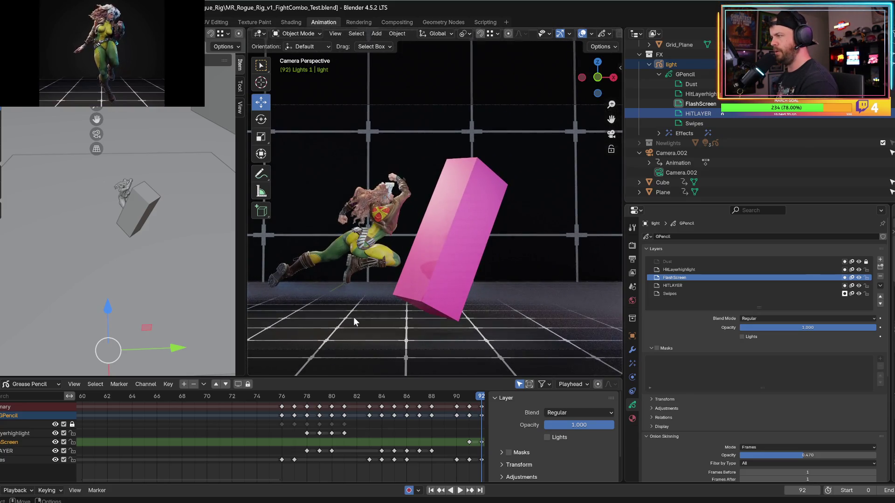
left_click_drag(623, 187, 719, 186)
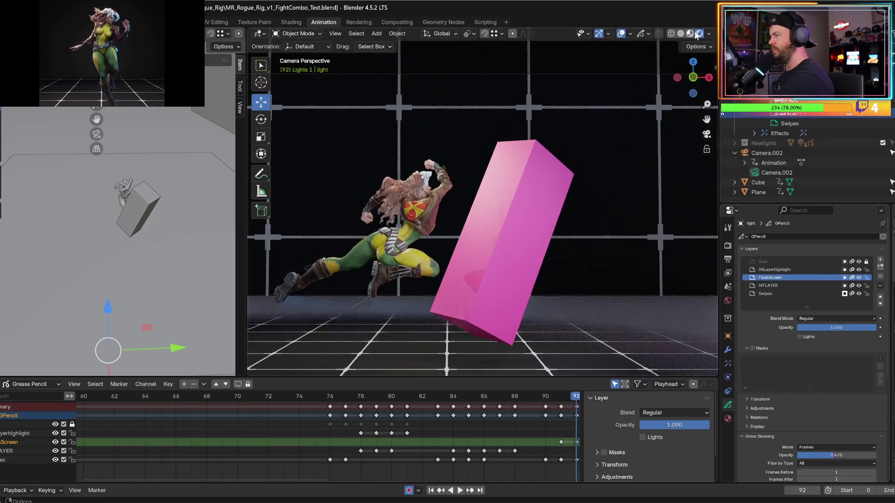
- Compare frame 91 in material and rendered shading, hide FlashScreen, and make HITLAYER active
left_click(690, 34)
left_click(699, 35)
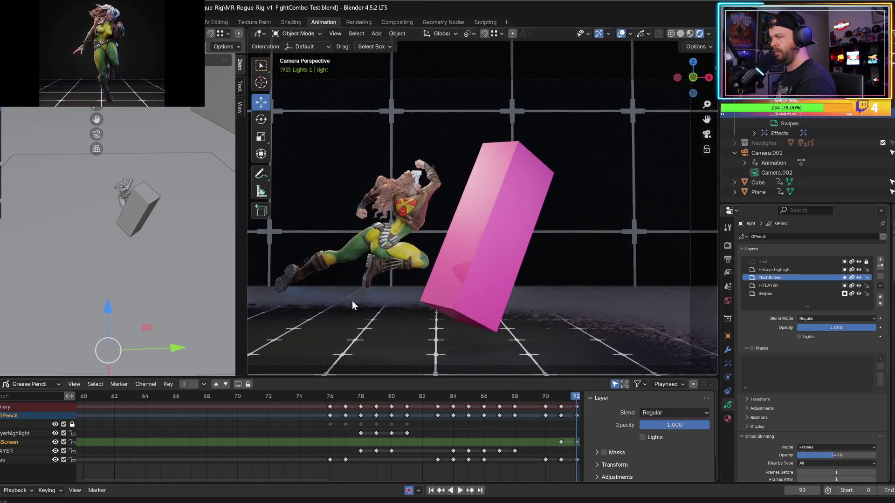
key("Left")
key("Right")
key("Left")
left_click(55, 442)
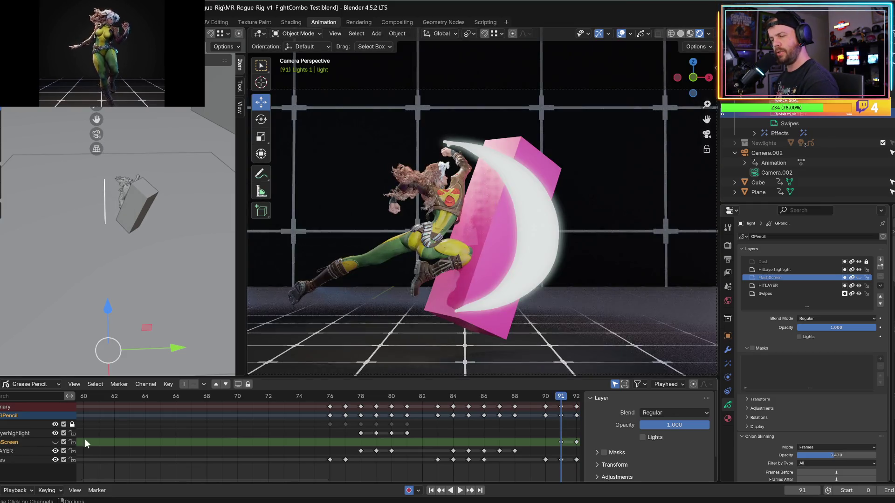
key("Right")
key("Right")
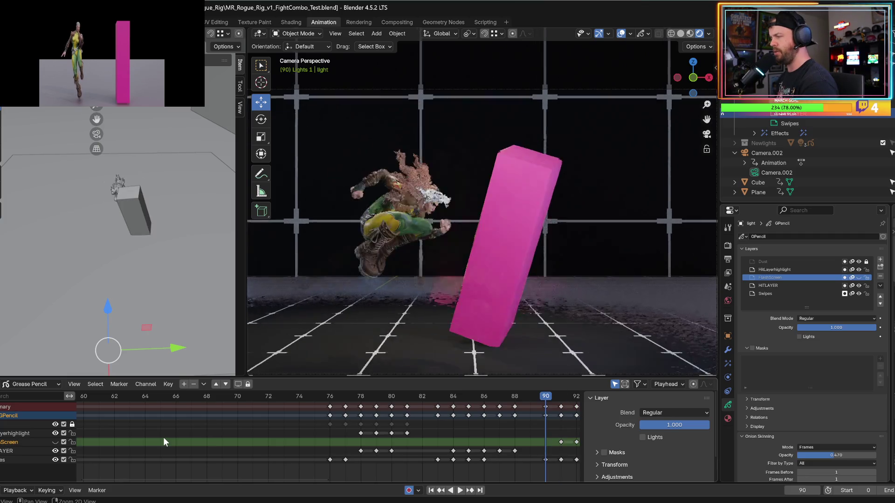
key("Left")
key("Left")
left_click(18, 451)
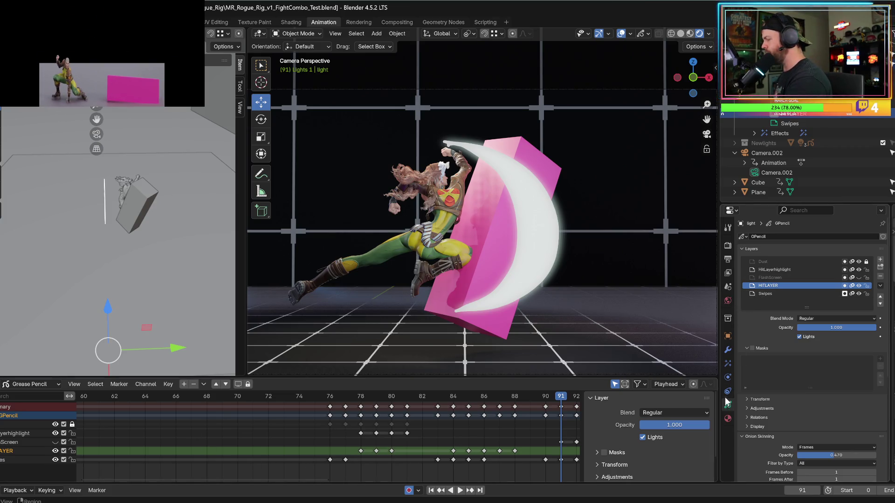
- Make HitColor the active material and check the slash hit across frames 90–94 in camera view
left_click(728, 418)
left_click(755, 252)
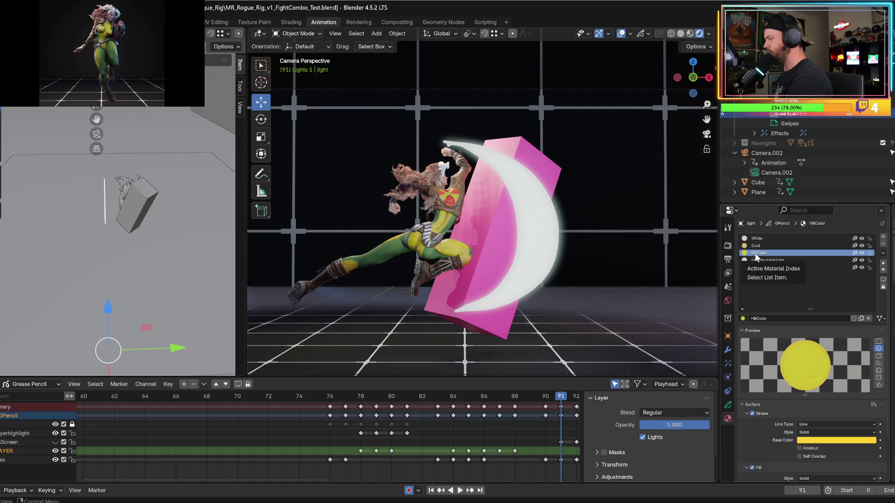
key("KP_0")
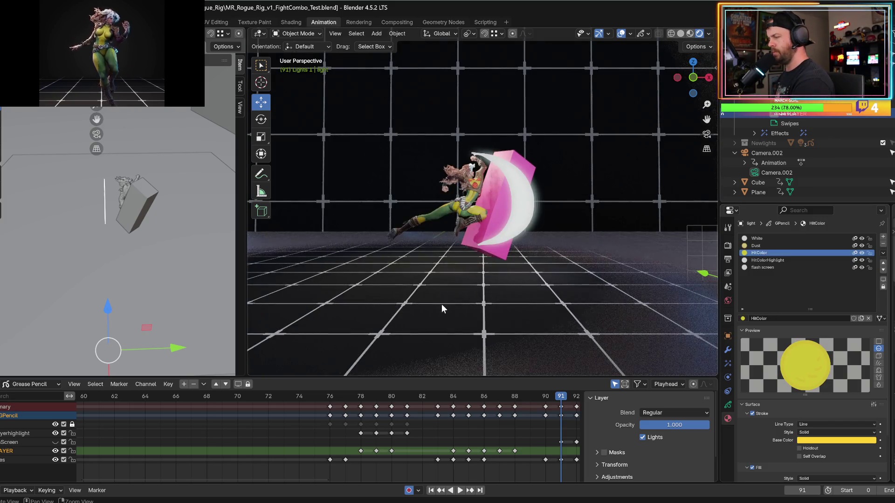
key("Right")
key("Right")
key("Right")
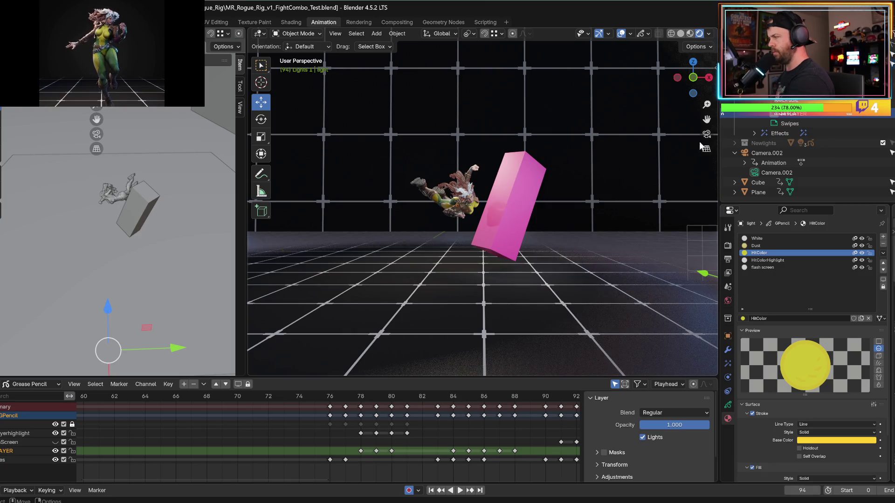
left_click(705, 134)
key("Left")
key("Left")
key("Left")
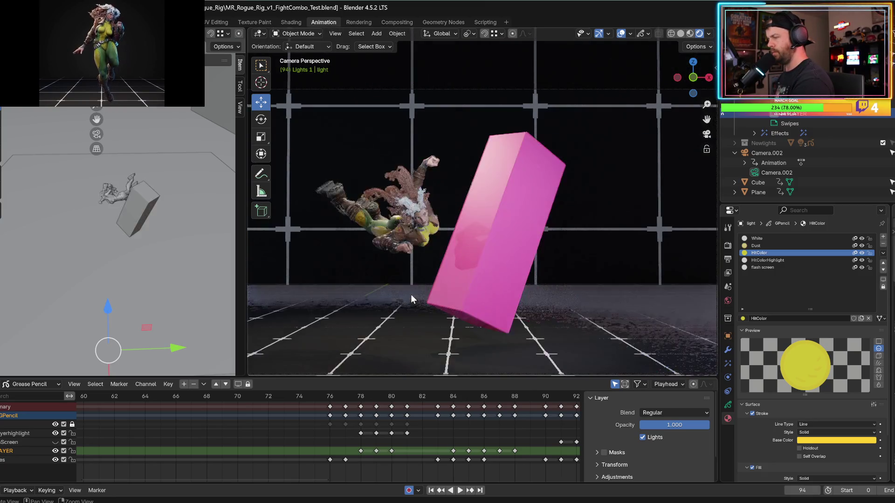
key("Right")
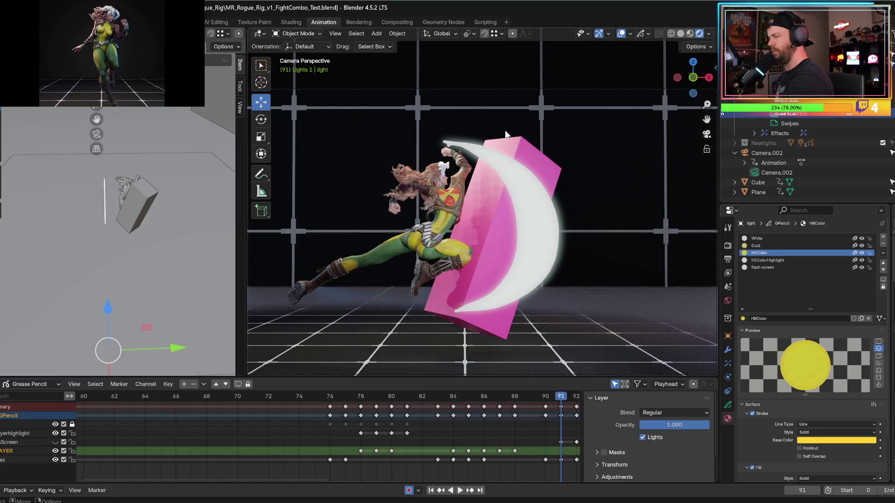
key("Left")
key("Left")
key("Left")
key("Left")
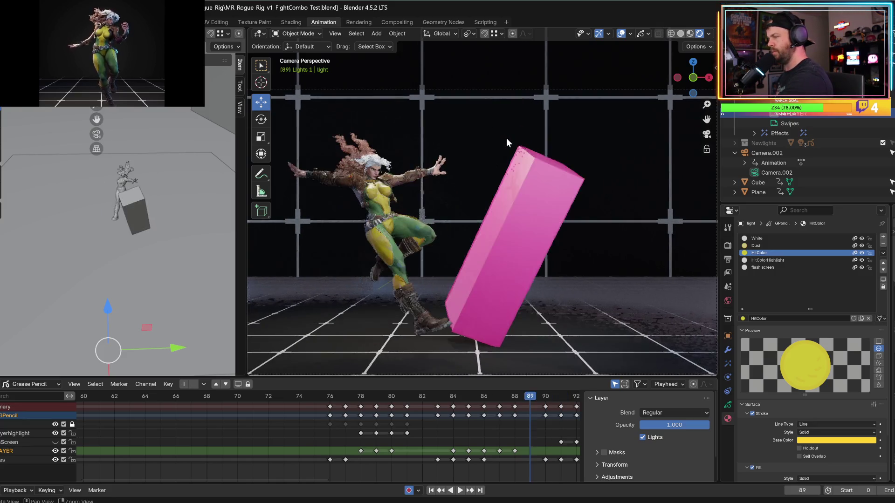
key("Right")
key("Right")
key("Right")
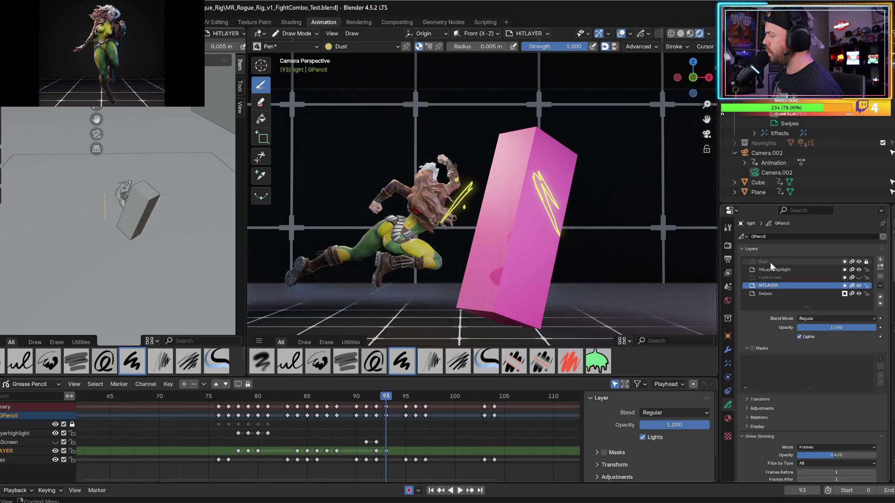
- Disable Lights on the Dust layer and scrub back to frame 76 where the dust appears
left_click(770, 261)
left_click(799, 337)
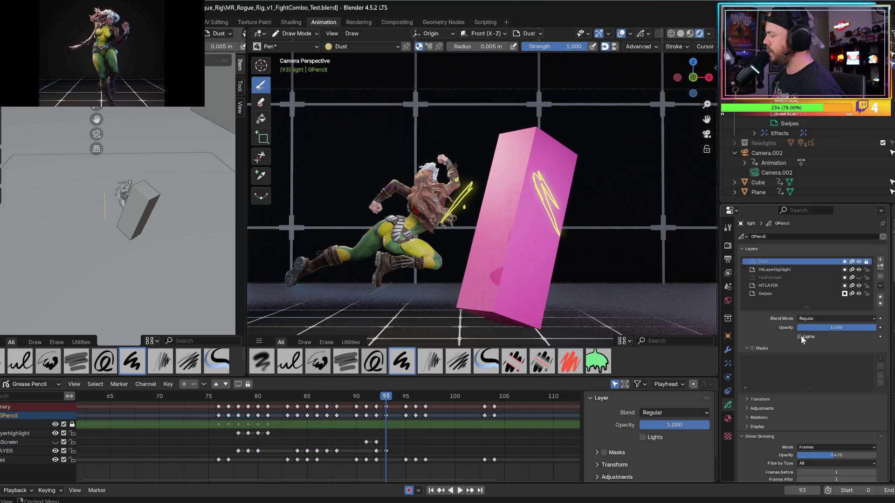
left_click_drag(409, 396, 280, 396)
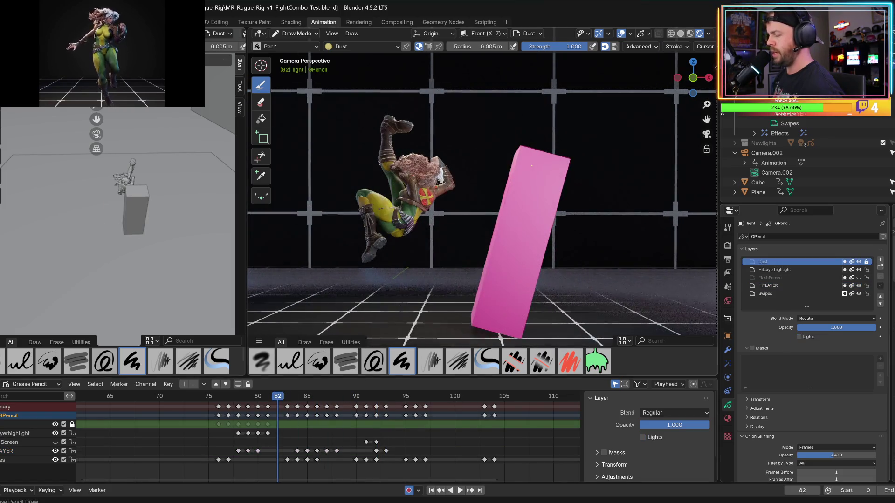
left_click_drag(209, 397, 222, 400)
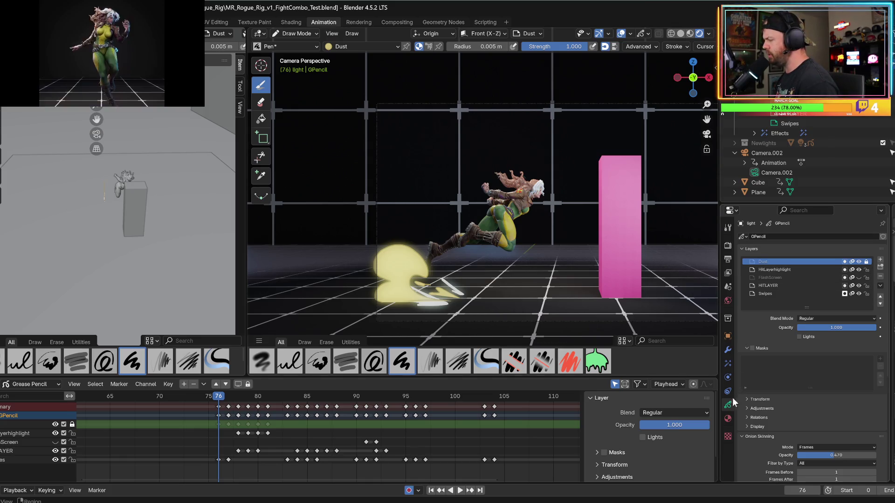
- Turn off the Glow effect in renders and toggle its viewport display to compare the dust
left_click(730, 364)
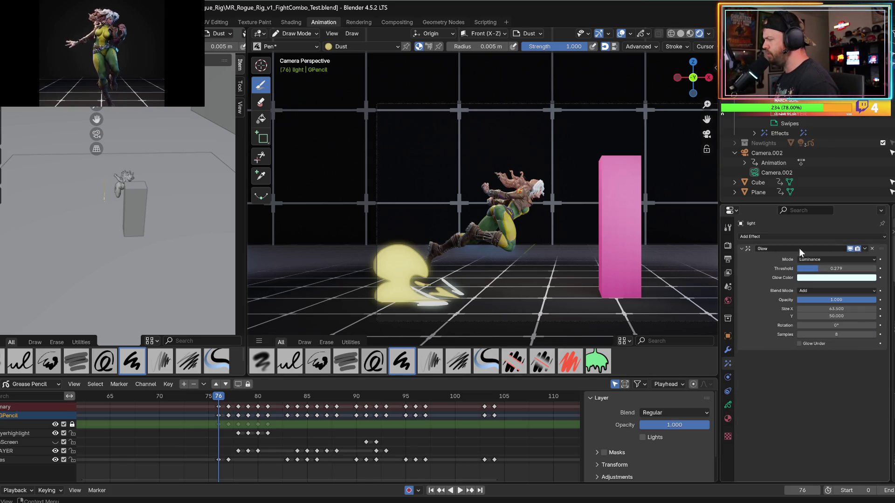
left_click(857, 249)
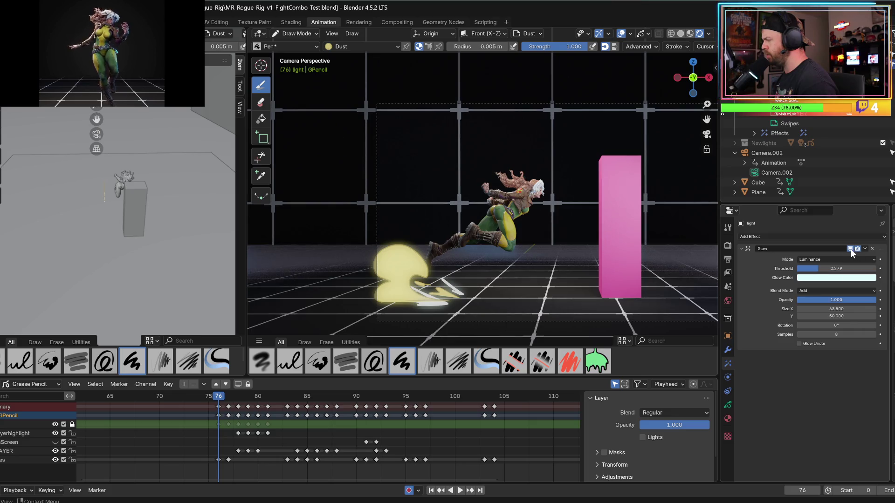
left_click(851, 249)
left_click(850, 249)
left_click(850, 249)
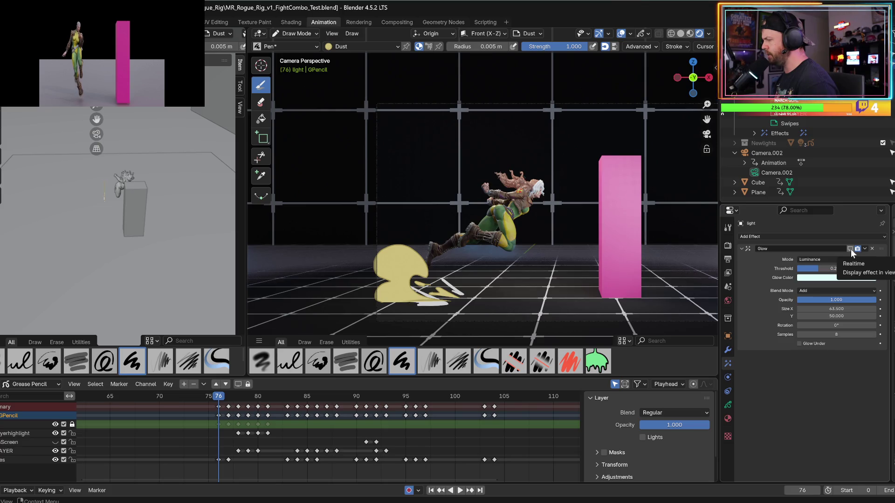
left_click(851, 249)
left_click(850, 249)
left_click(850, 249)
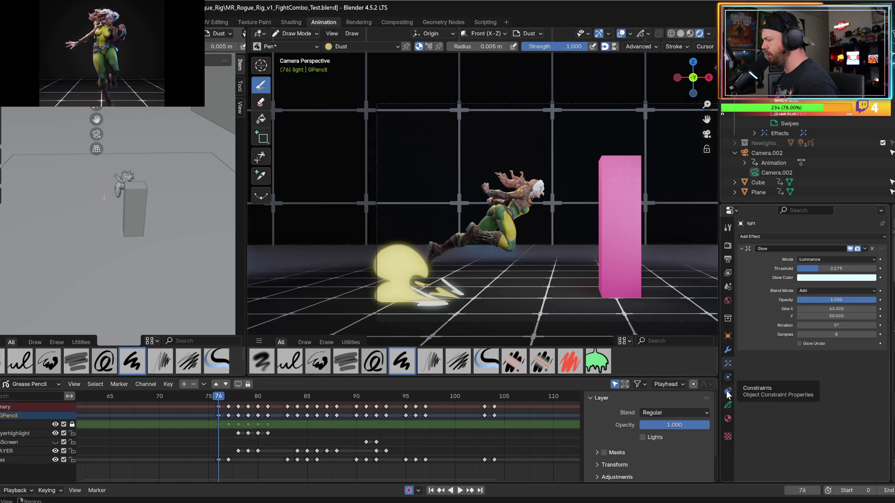
- Try Glow Under on the Glow effect, turn it back off, and play the animation
left_click(727, 405)
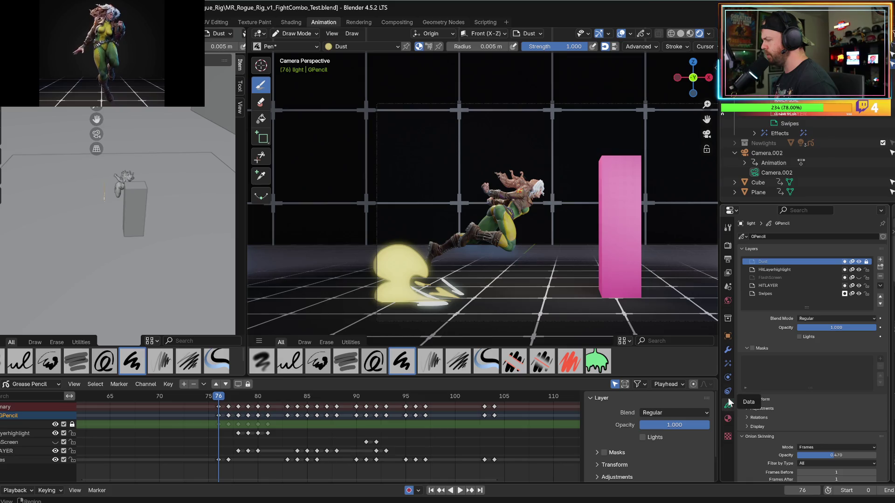
left_click(731, 362)
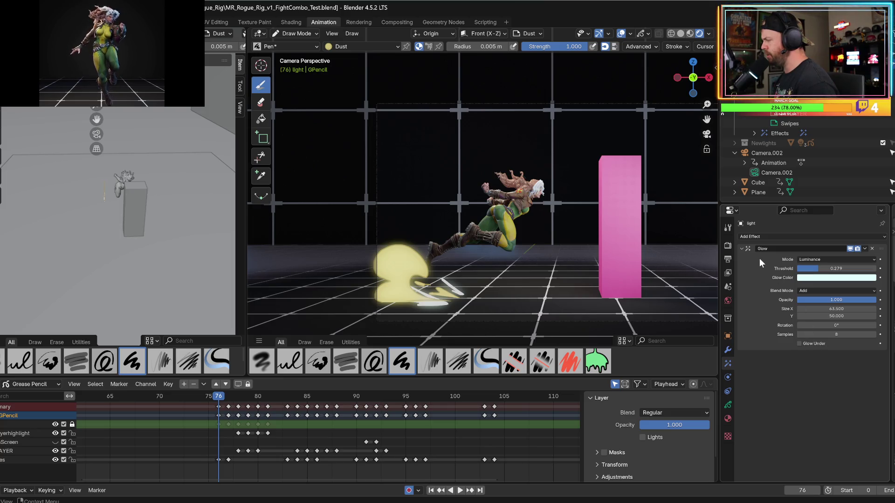
left_click(800, 343)
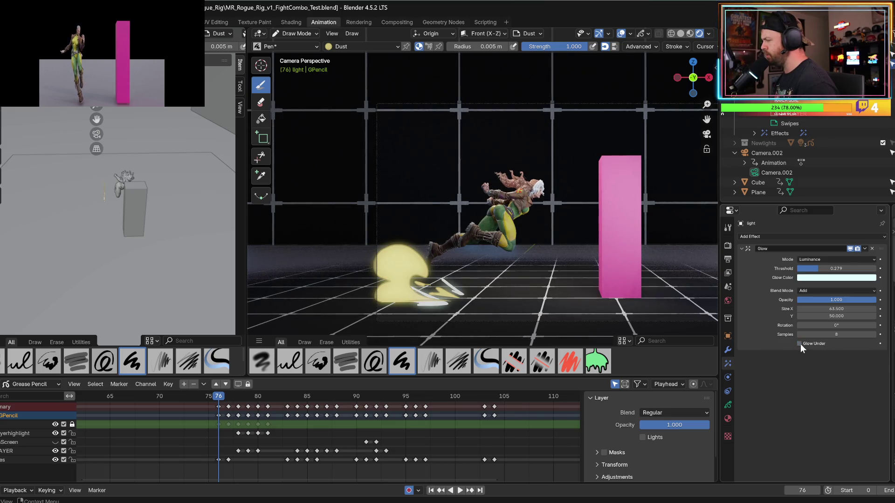
left_click(800, 344)
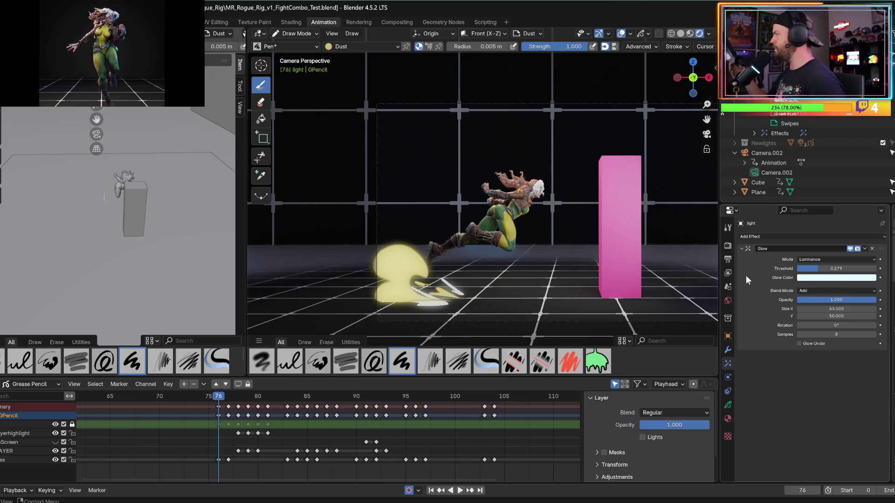
key("space")
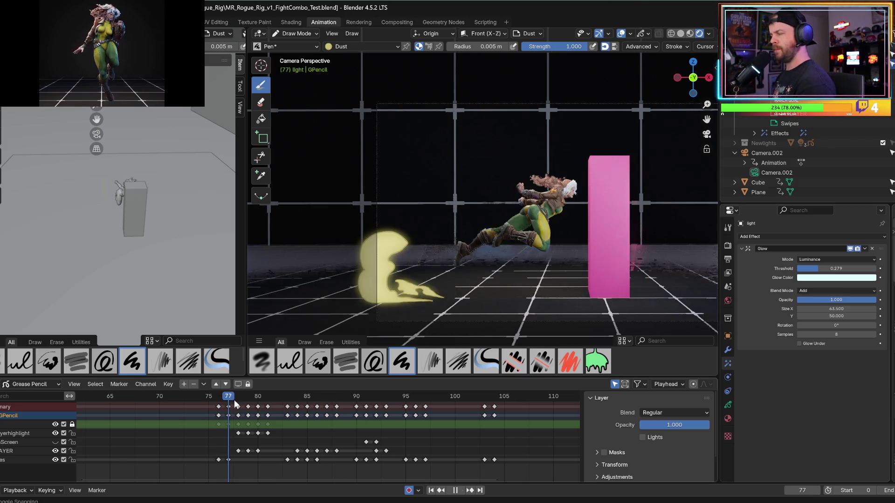
- Stop playback and step between frames 91, 93 and 95, ending on frame 93
key("space")
key("Right")
key("Right")
key("Right")
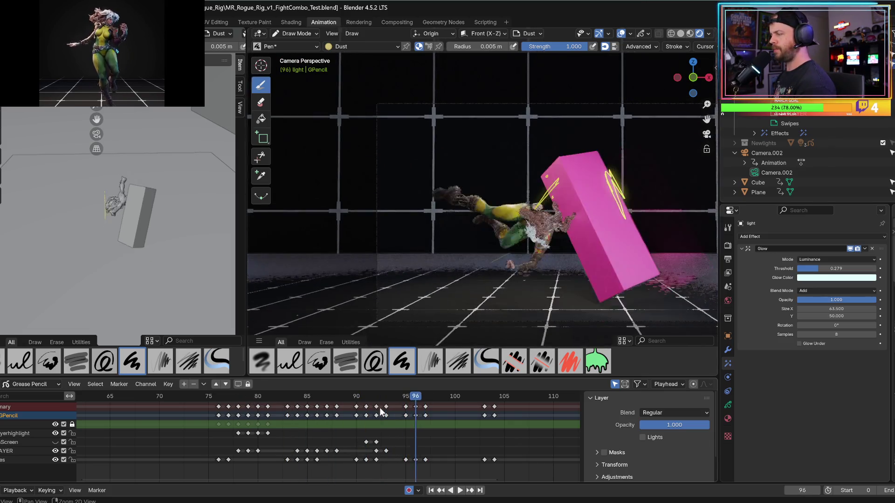
key("Left")
key("Left")
key("Left")
key("Left")
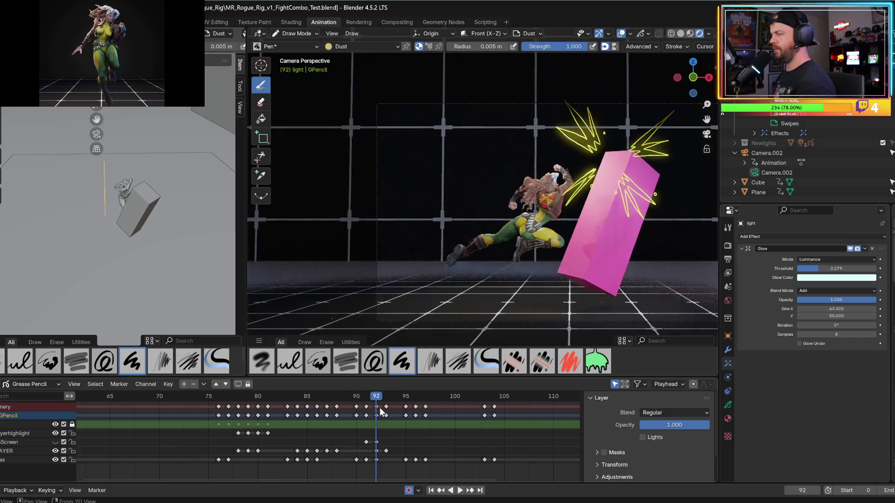
key("Right")
key("Right")
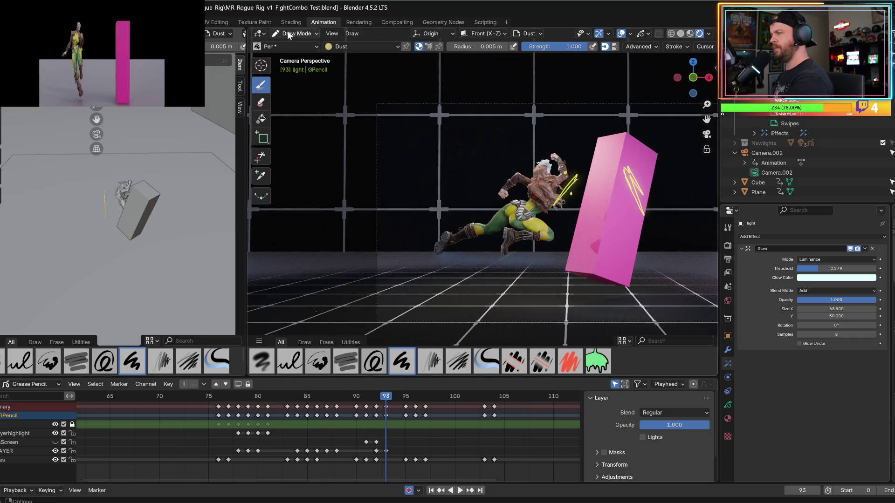
- Enter Edit Mode and box-select the top tip of the stroke beside the character
left_click(293, 33)
left_click(291, 56)
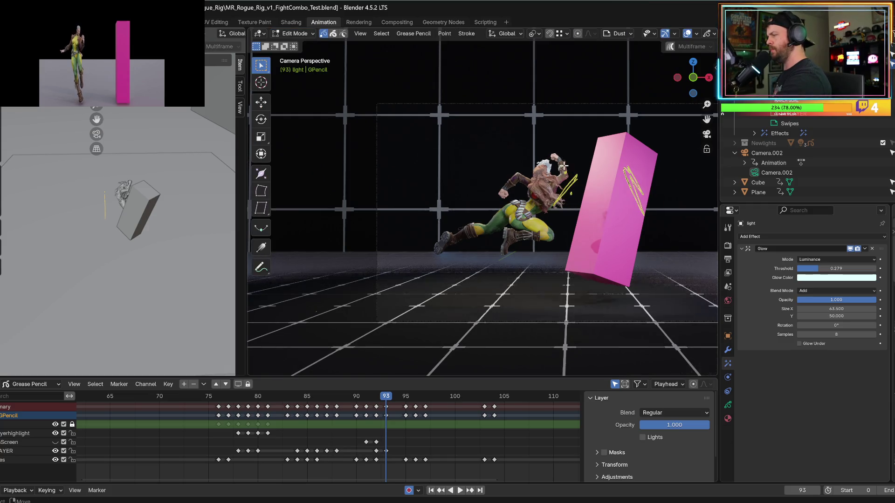
left_click_drag(568, 164, 581, 209)
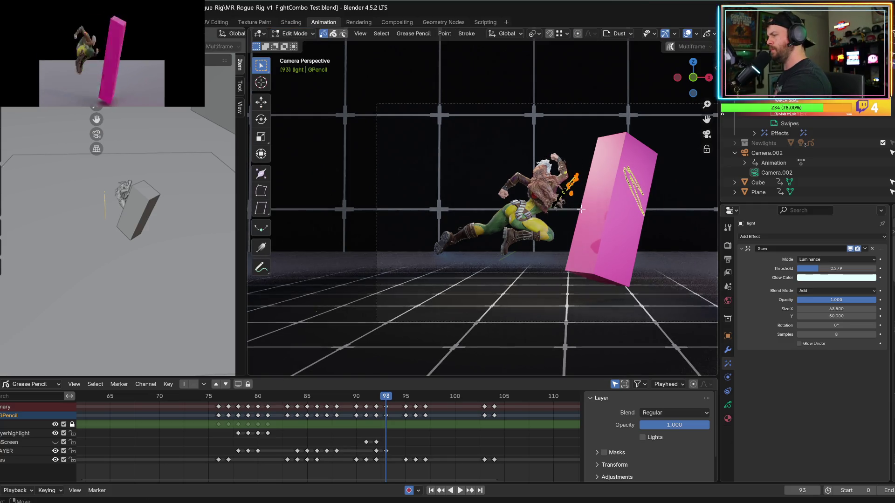
left_click(576, 163)
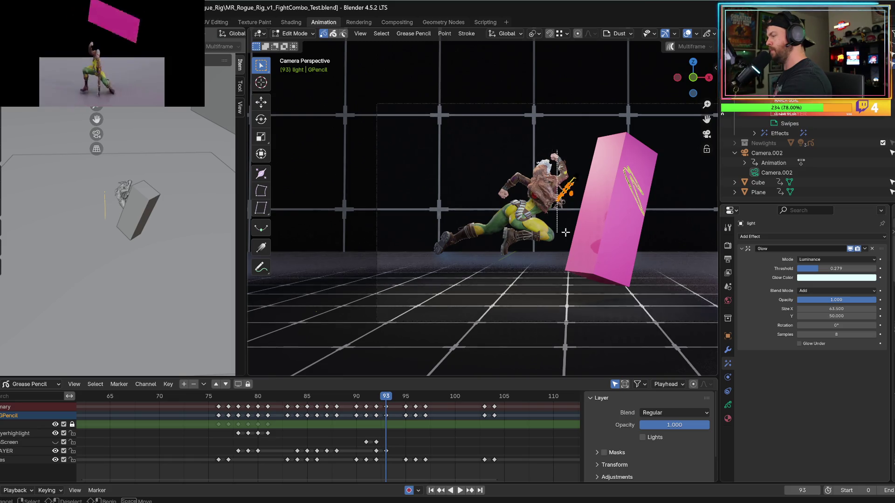
mouse_move(534, 145)
left_mouse_down()
mouse_move(532, 208)
mouse_move(583, 178)
left_mouse_up()
- Return to Object Mode, then select Cube in the Outliner and expand its hierarchy
left_click(294, 33)
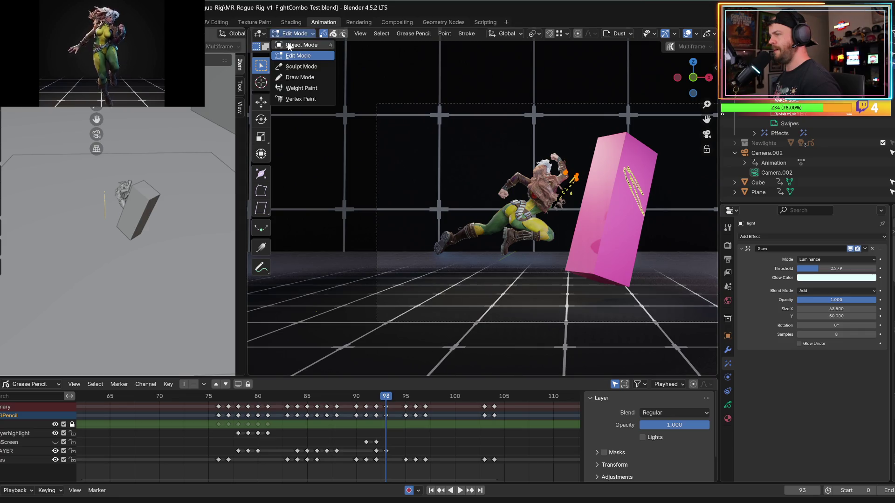
left_click(292, 44)
left_click_drag(515, 133, 591, 215)
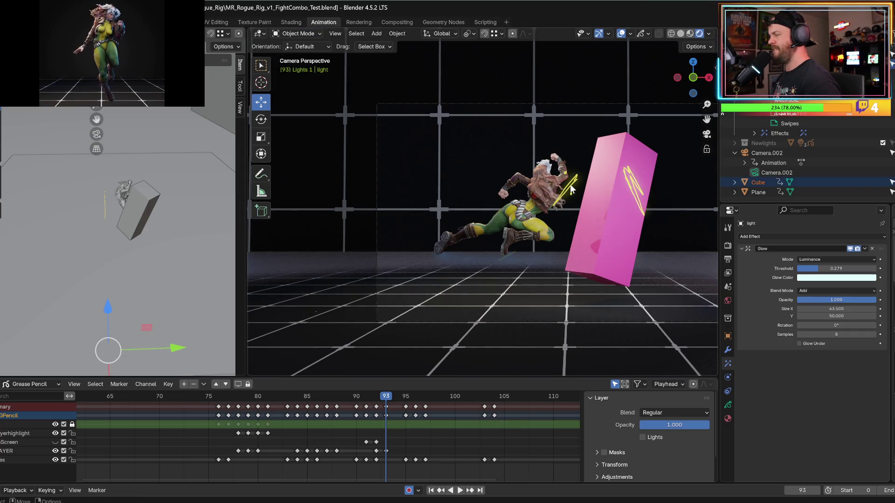
left_click(738, 182)
left_click(734, 182)
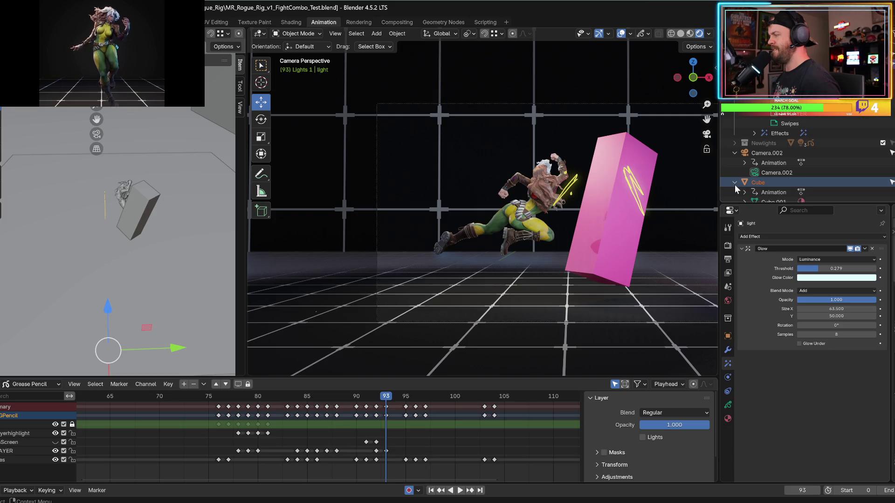
- Select the pink box, orbit away from the camera view, and lower the light slightly along Z
scroll(734, 185, "down", 1)
mouse_move(560, 159)
left_mouse_down()
mouse_move(574, 217)
mouse_move(573, 189)
left_mouse_up()
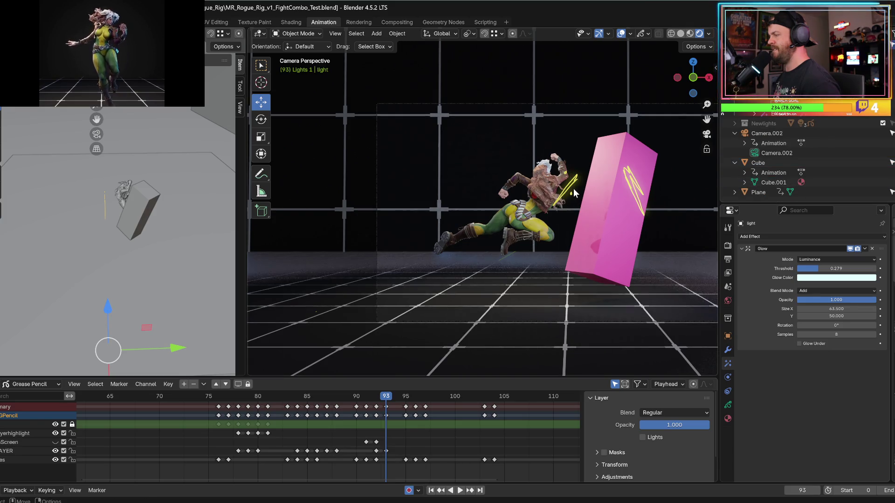
left_click(560, 184)
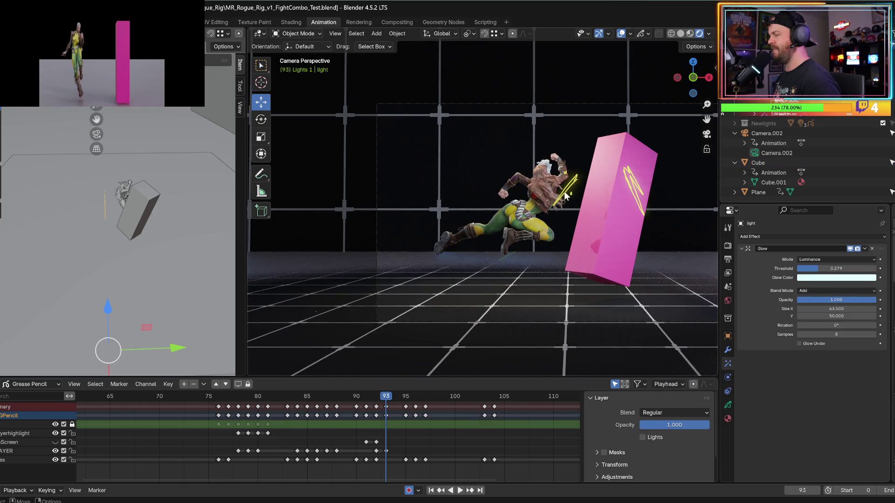
left_click(620, 164)
mouse_move(636, 202)
middle_mouse_down()
mouse_move(580, 210)
mouse_move(582, 223)
mouse_move(575, 211)
mouse_move(639, 227)
middle_mouse_up()
left_click_drag(674, 227, 670, 233)
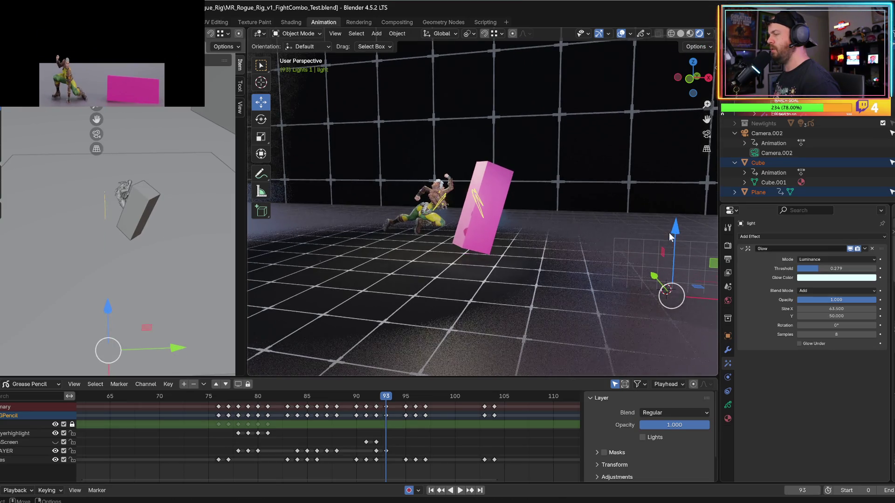
- Lower the scene light further along its Z axis over several drag attempts
scroll(571, 206, "up", 5)
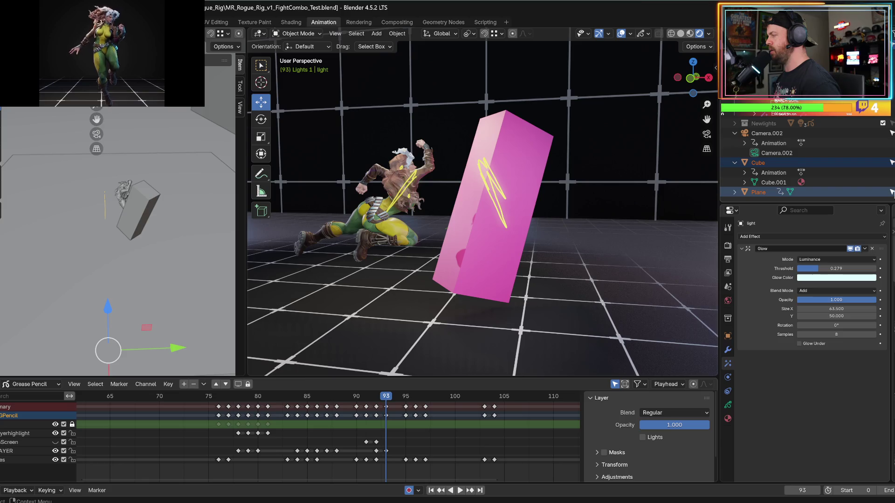
scroll(524, 227, "down", 4)
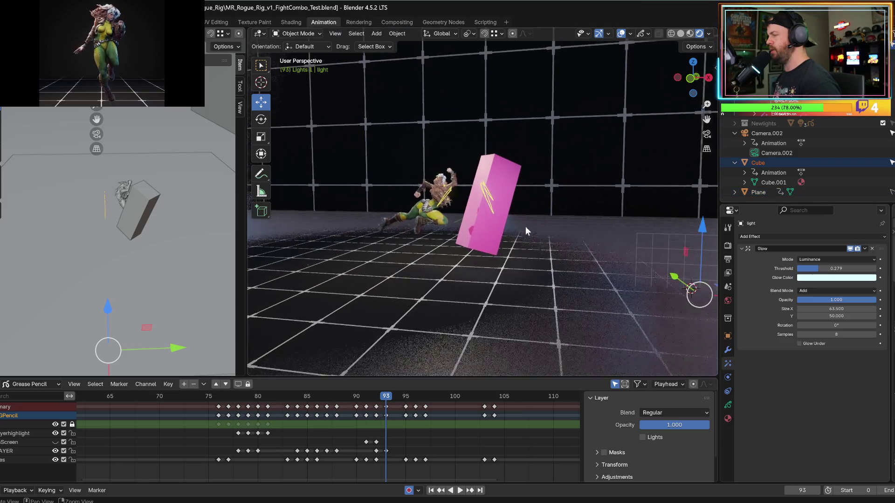
left_click_drag(700, 228, 700, 246)
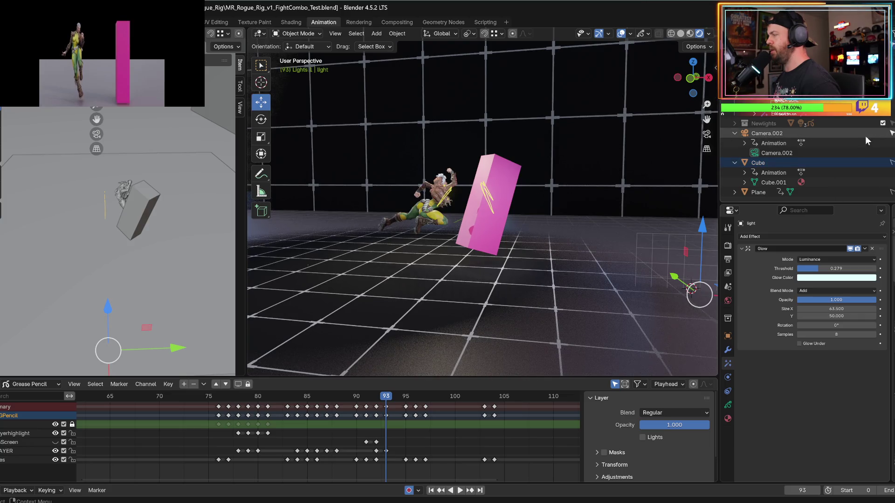
left_click_drag(701, 226, 699, 228)
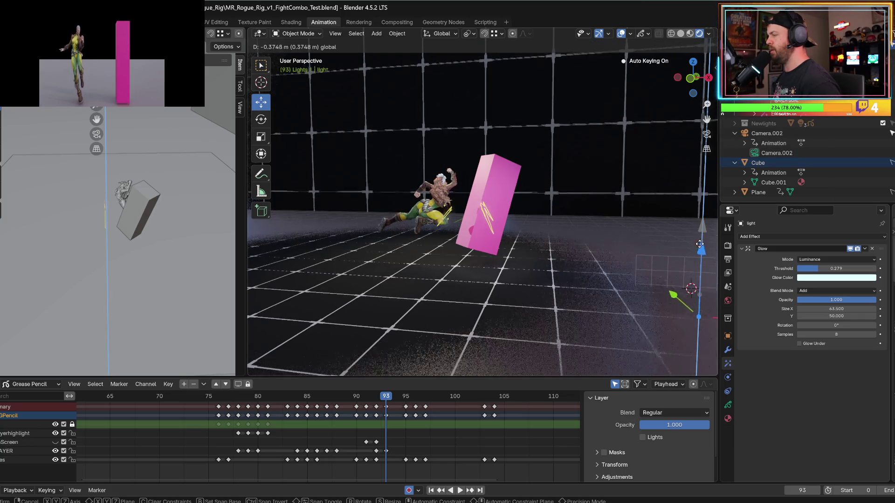
scroll(770, 177, "up", 2)
scroll(770, 177, "up", 5)
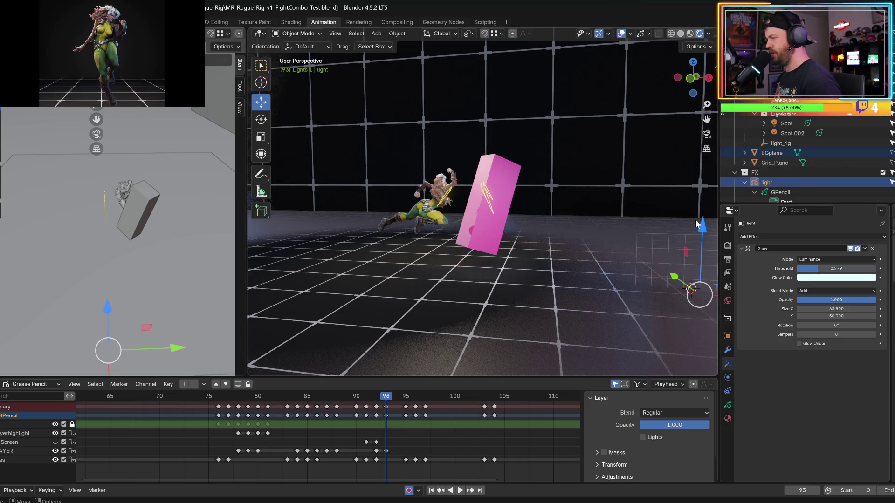
left_click_drag(698, 224, 695, 232)
- Undo the last light move, re-lower it along Z from a new angle, then return to camera view and play
key("ctrl+z")
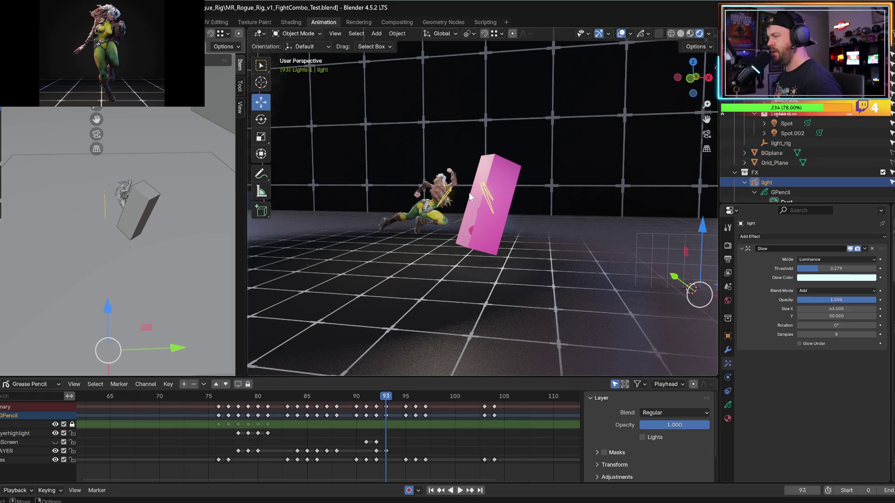
middle_click_drag(651, 285, 586, 236)
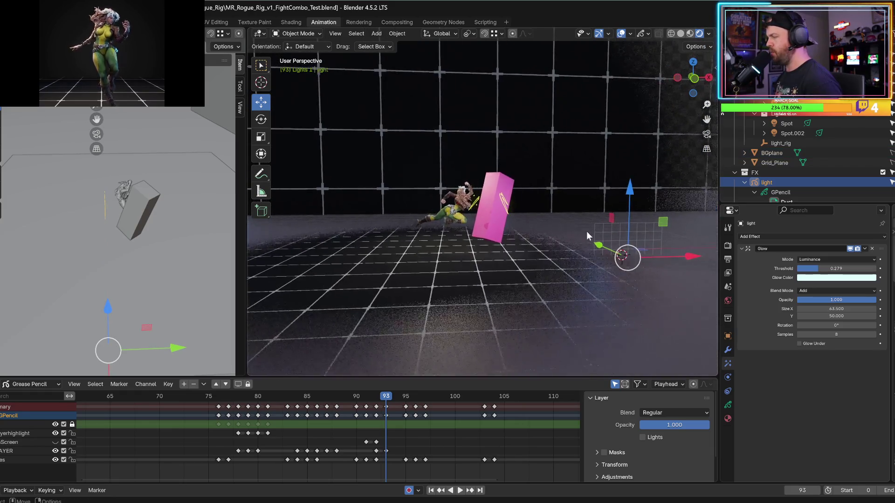
left_click_drag(627, 192, 631, 201)
key("KP_0")
key("space")
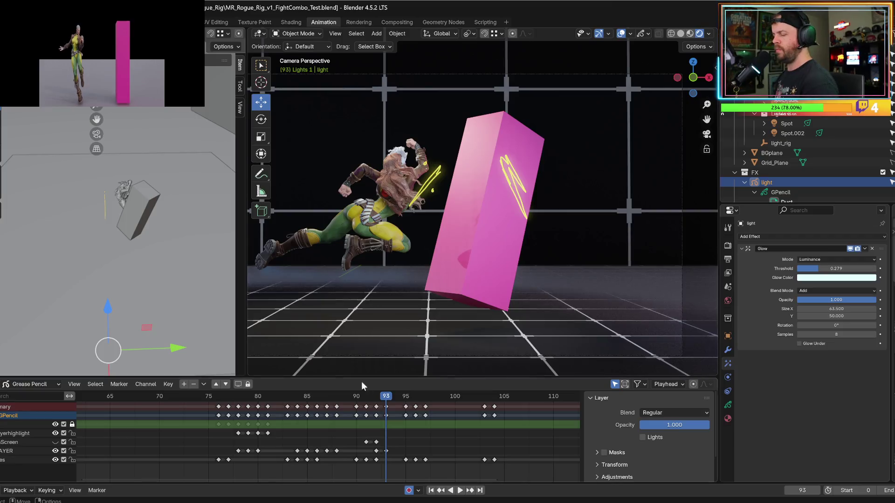
- Scrub around the hit frames and switch the grease pencil into Draw Mode
mouse_move(378, 397)
left_mouse_down()
mouse_move(371, 398)
mouse_move(386, 393)
left_mouse_up()
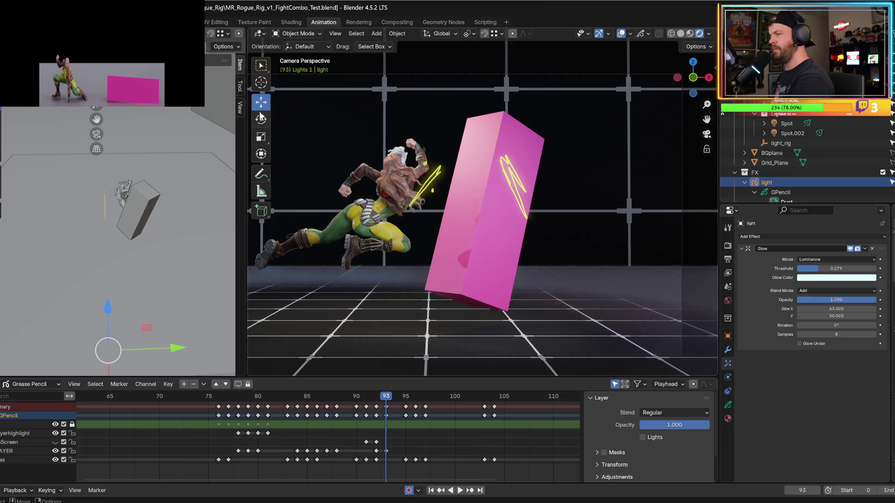
left_click(293, 35)
left_click(289, 79)
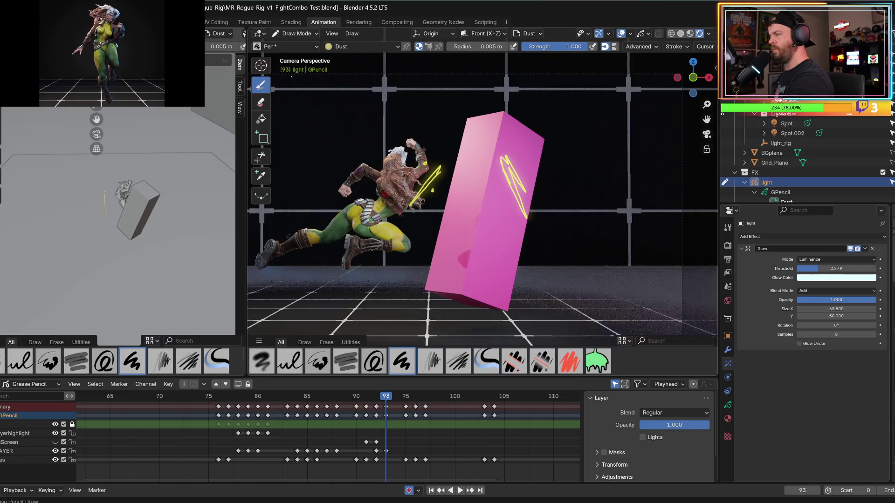
left_click(328, 299)
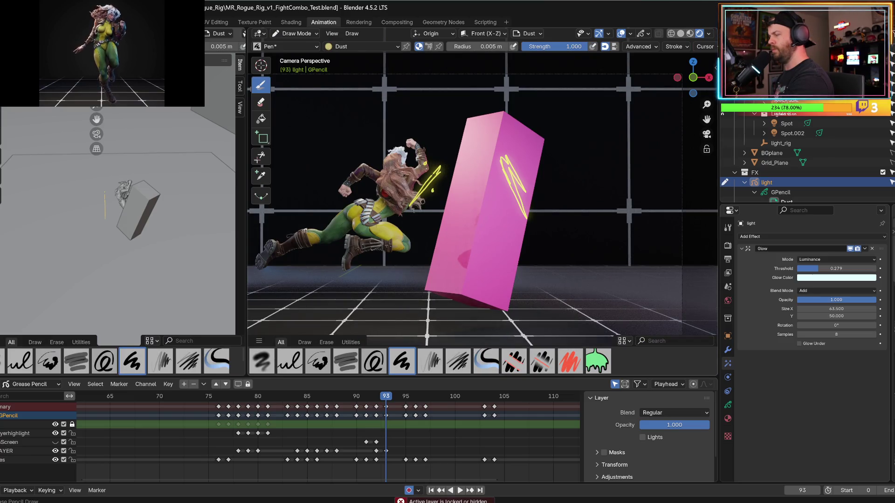
- Make HITLAYER the active layer and erase the yellow lightning strokes
left_click(6, 442)
left_click(6, 451)
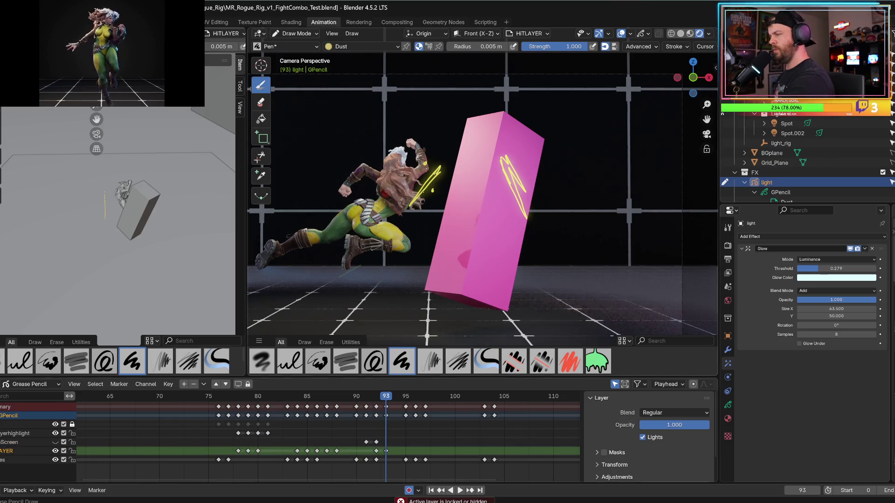
left_click(261, 103)
mouse_move(438, 167)
left_mouse_down()
mouse_move(410, 214)
mouse_move(506, 177)
mouse_move(516, 164)
left_mouse_up()
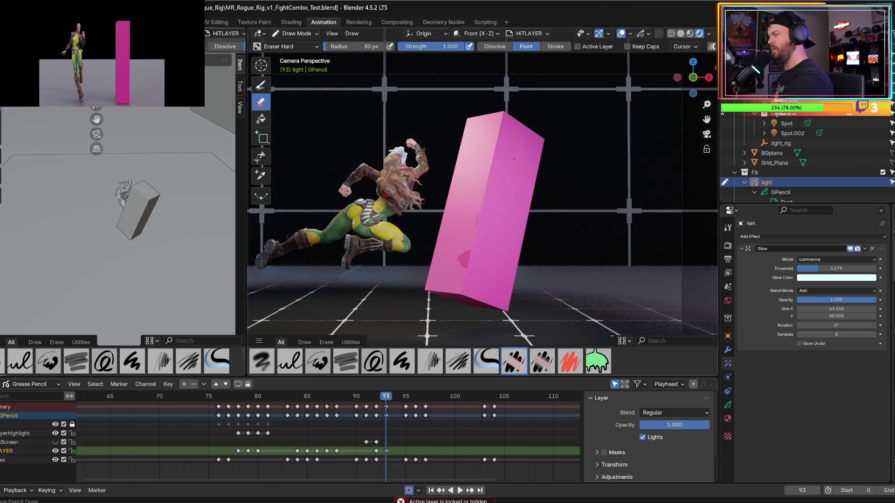
- Switch to Material Preview shading and the Draw tool, then step to frame 93
left_click(689, 33)
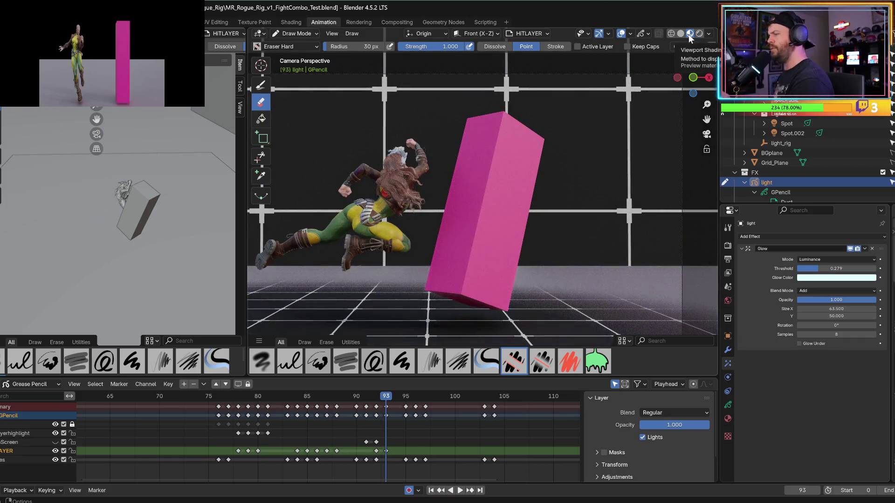
left_click(265, 87)
key("Left")
key("Left")
key("Right")
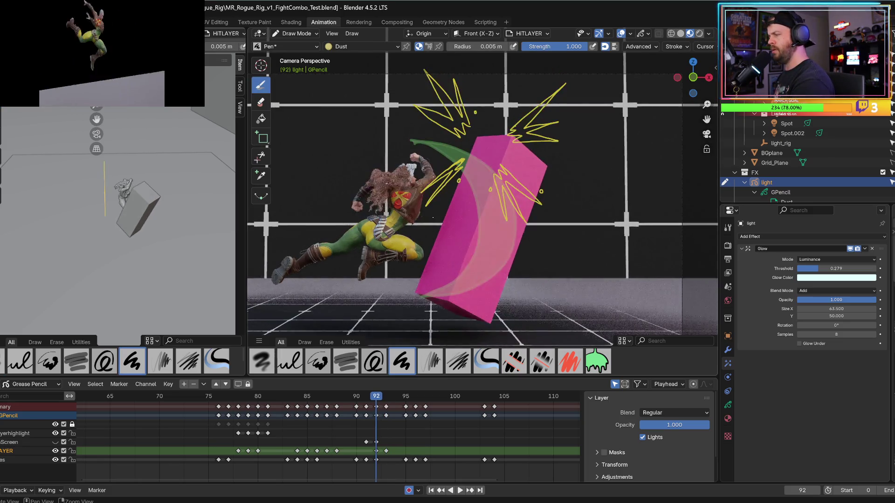
key("Right")
- Compare Rendered and Material Preview shading, ending back on frame 93
left_click(699, 33)
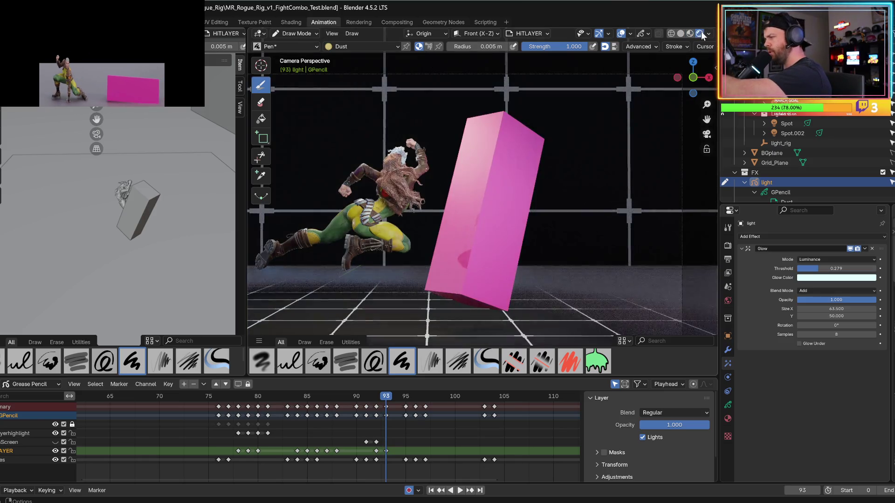
left_click(691, 34)
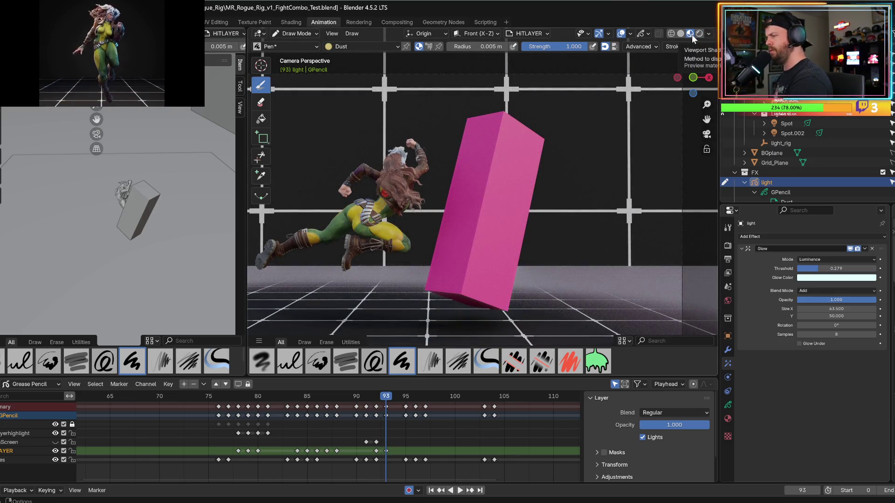
key("Left")
key("Left")
key("Right")
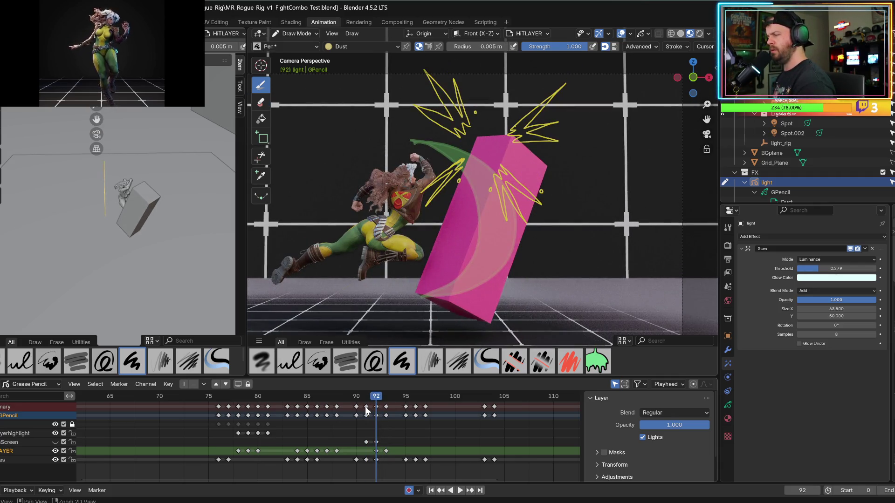
key("Right")
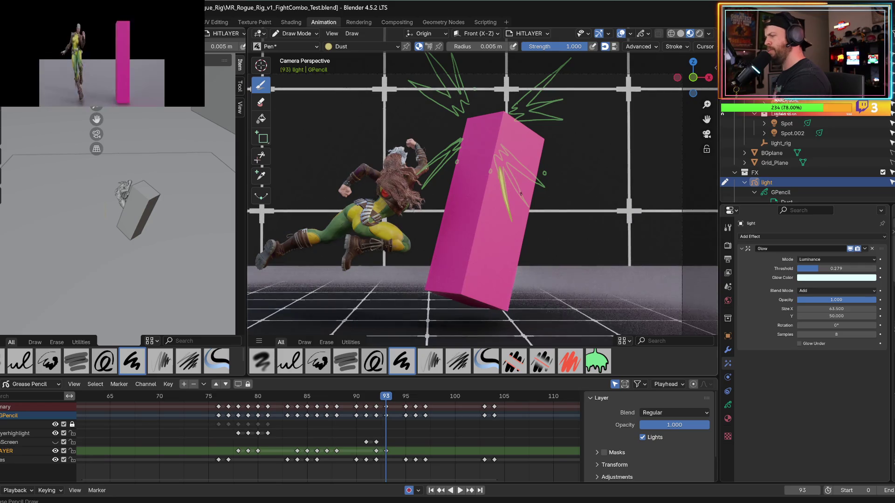
- Draw yellow spark strokes across, right of and above the box, redoing the top streak
left_click_drag(517, 185, 538, 229)
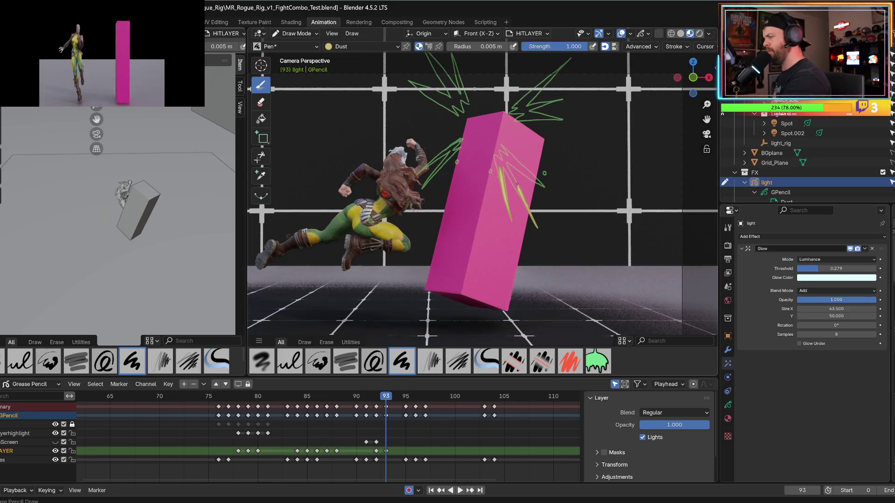
left_click_drag(518, 185, 559, 203)
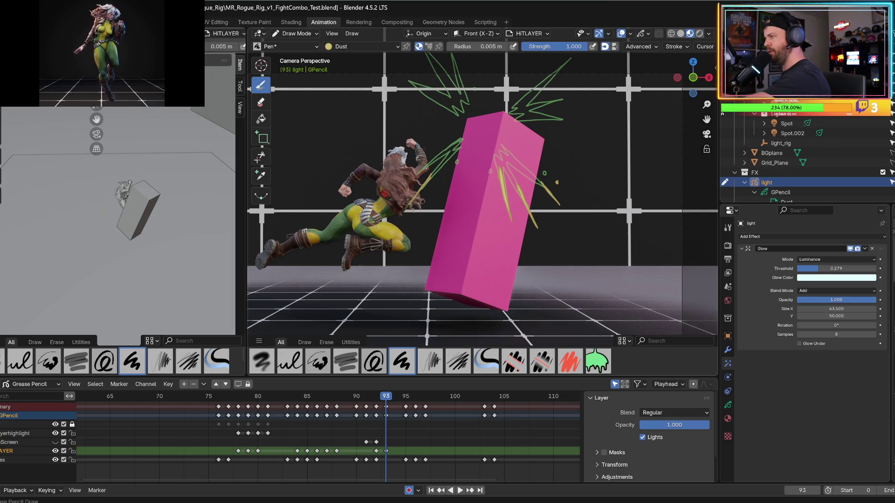
left_click_drag(569, 59, 570, 59)
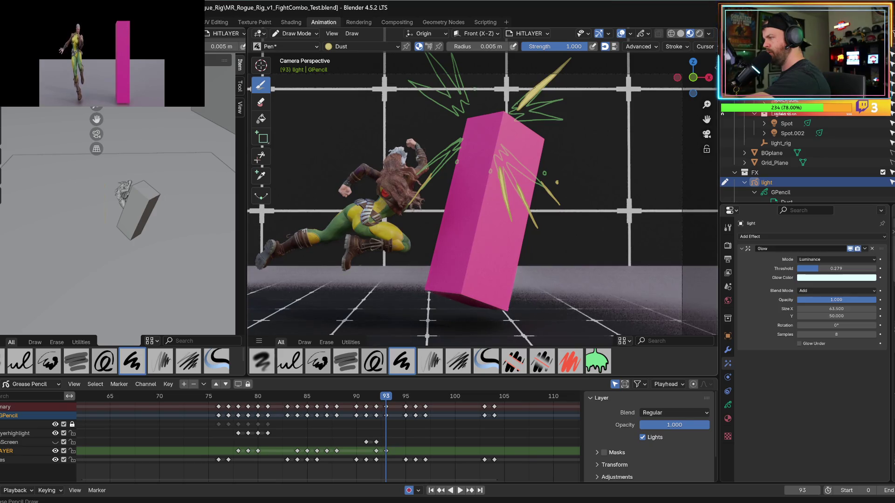
key("ctrl+z")
left_click_drag(570, 59, 571, 59)
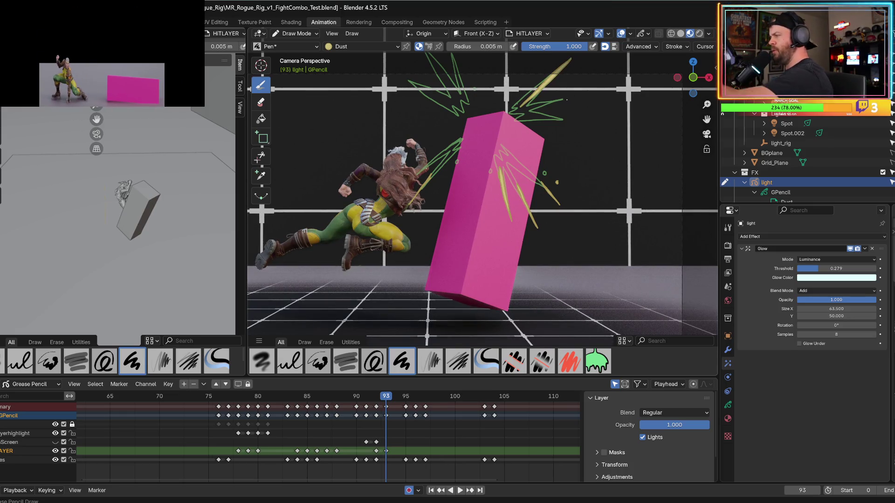
left_click_drag(577, 94, 552, 102)
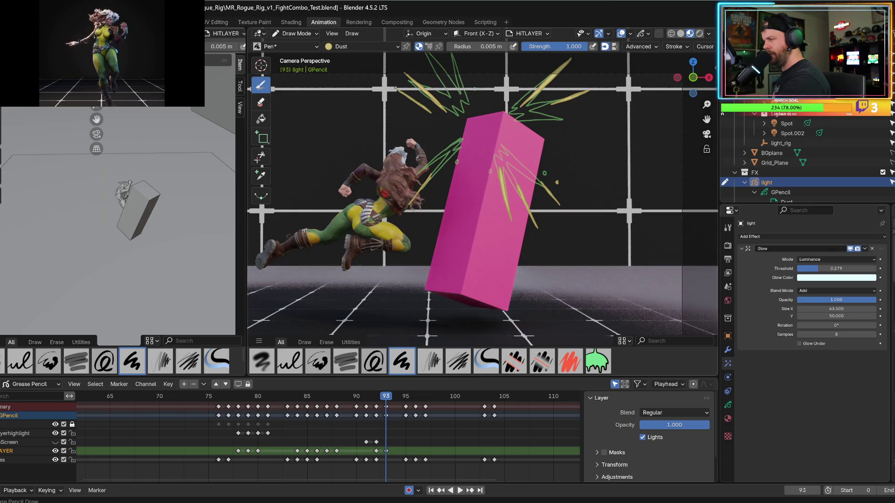
- Step and keyframe-jump around frame 93 back toward the earlier combo frames
key("Left")
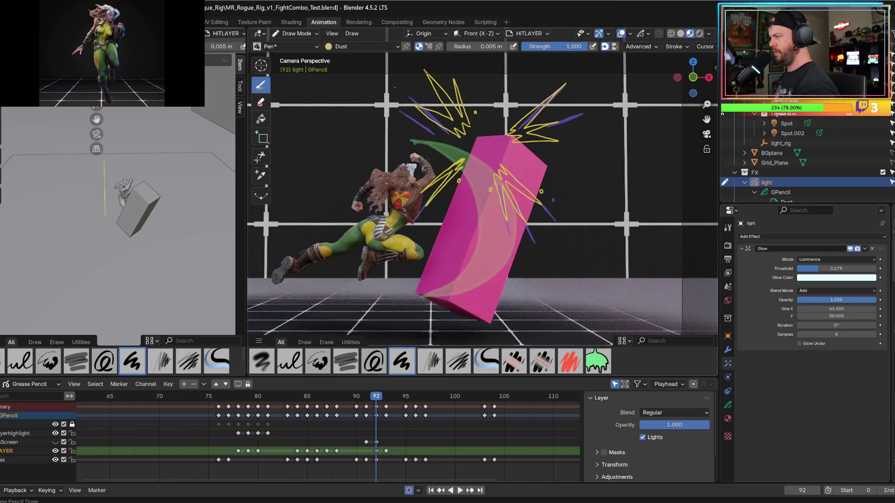
key("Down")
key("Down")
key("Up")
key("Right")
key("Left")
key("Left")
key("Left")
key("Left")
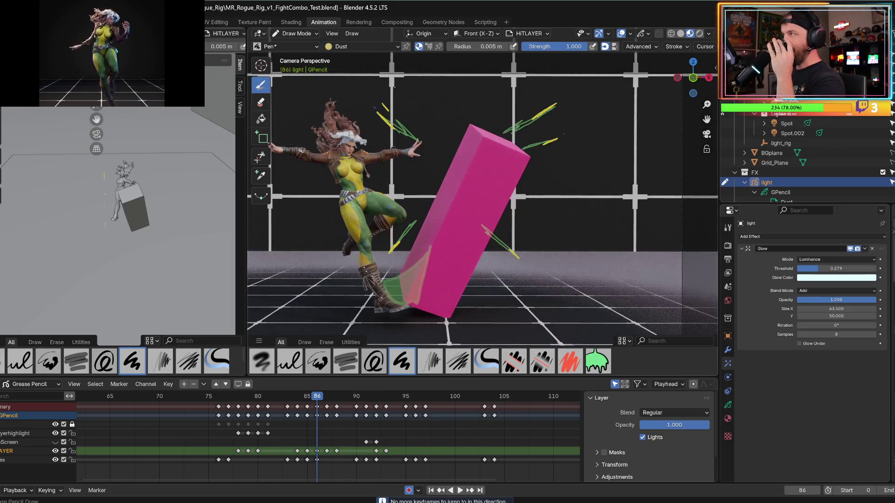
key("Right")
key("Left")
key("Left")
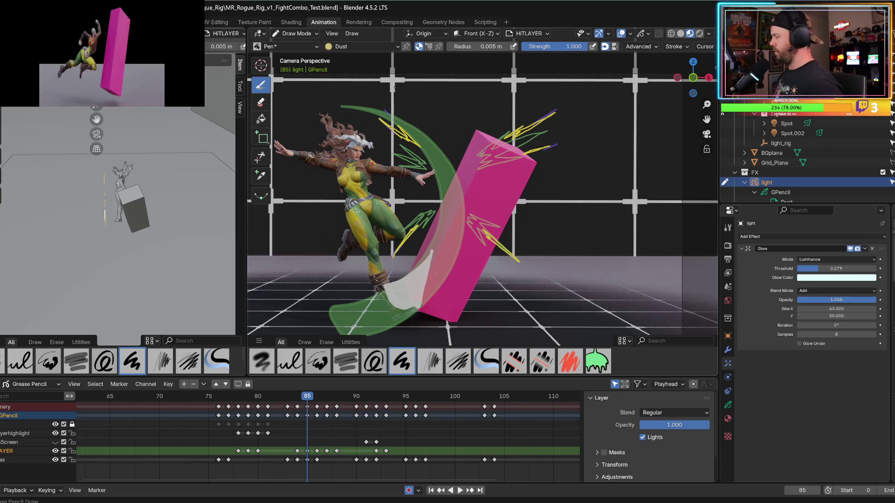
- Check the hit effects on frames 85 through 87, then advance to frame 94
key("Left")
key("Left")
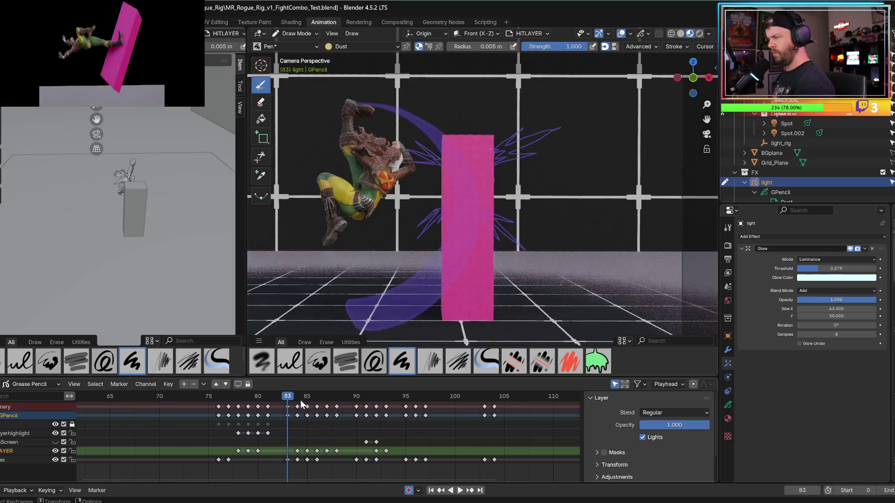
key("Right")
key("Right")
key("Right")
key("Left")
key("Right")
key("Left")
key("Right")
key("Right")
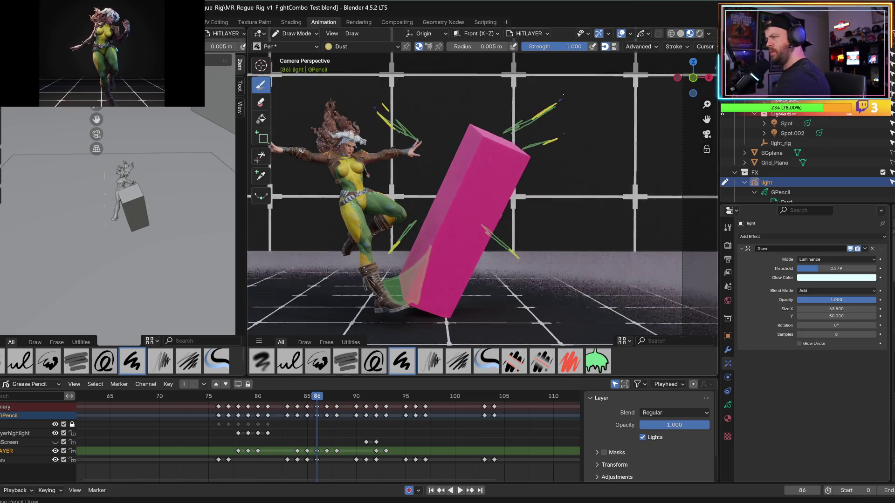
key("Right")
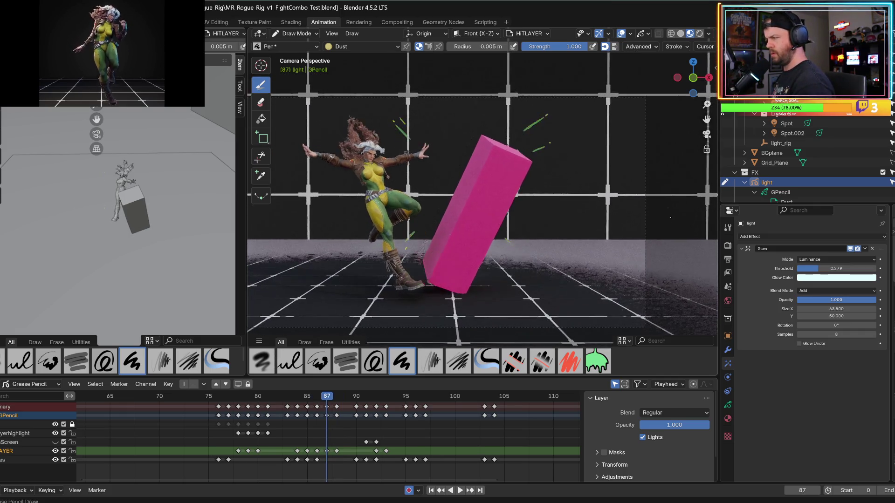
key("Right")
key("Right")
key("Right")
key("Right")
key("Right")
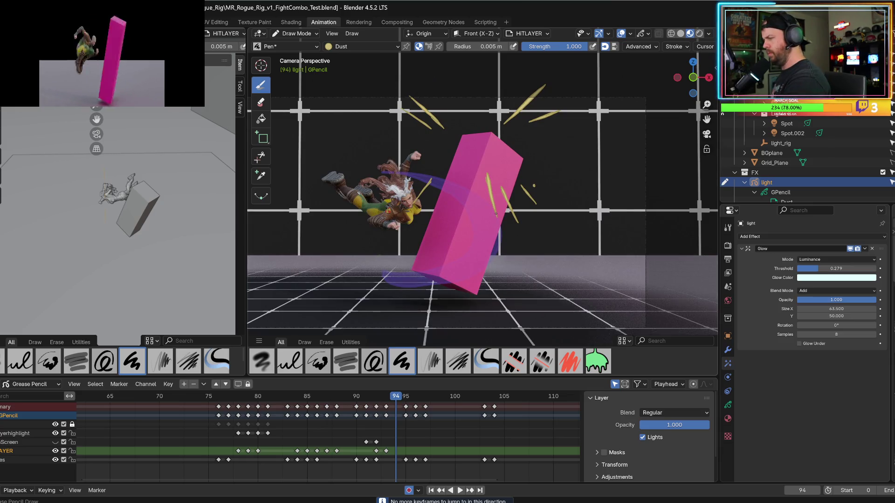
- Draw a short streak beside the box at frame 94, creating a keyframe, then step around and play
left_click(495, 206)
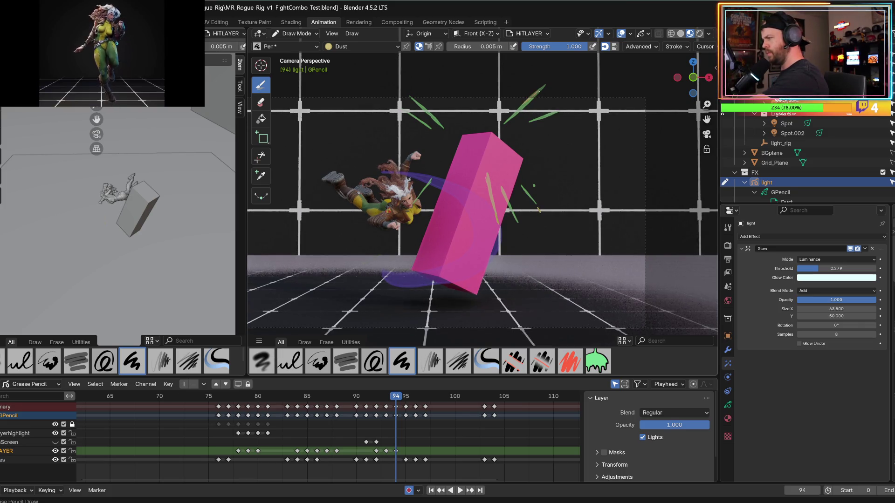
left_click_drag(559, 112, 567, 108)
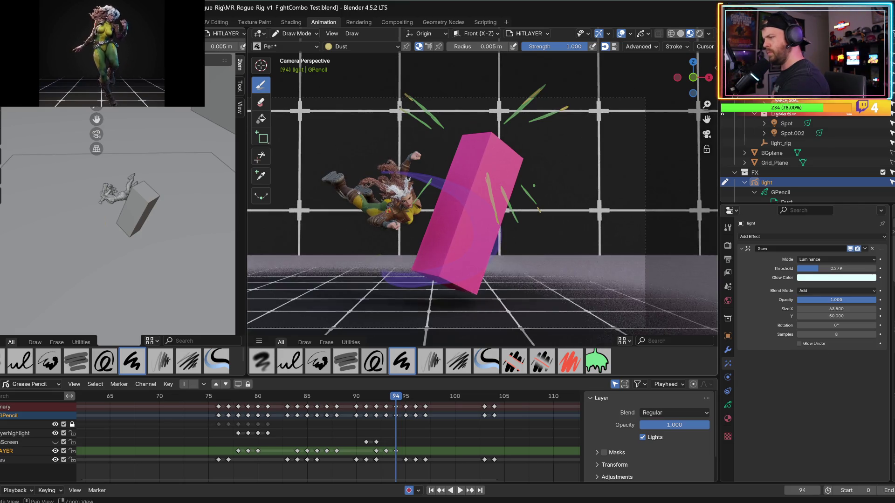
key("Left")
key("Right")
key("Left")
key("Right")
key("Left")
key("Right")
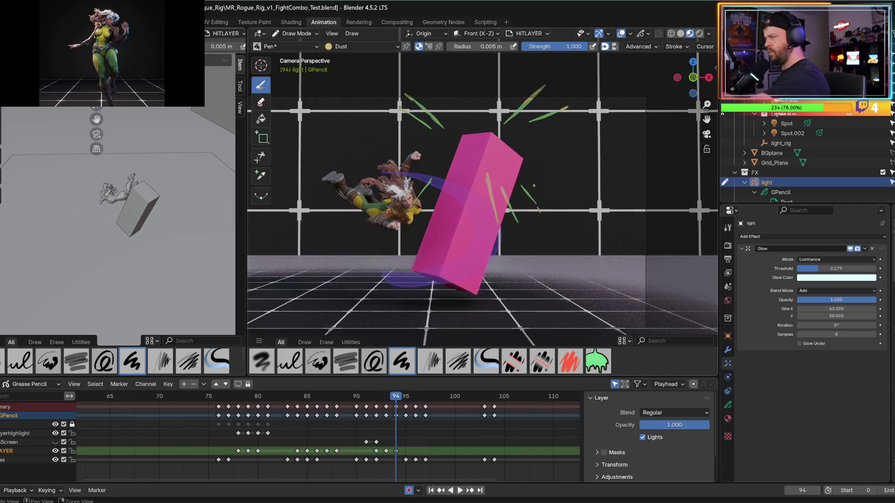
key("Right")
key("Left")
key("Left")
key("space")
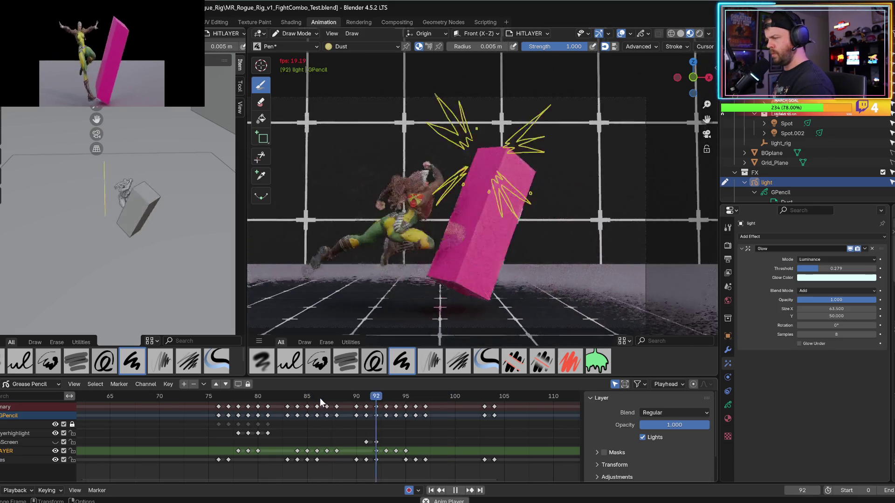
- Replay the hit from around frames 82 and 87, then jump to frame 95 to see the swipe
key("space")
key("space")
key("space")
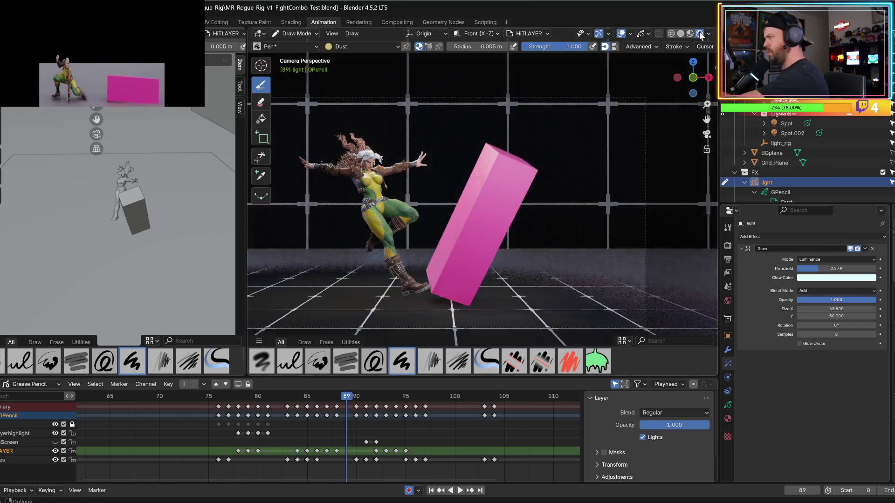
left_click(276, 396)
key("space")
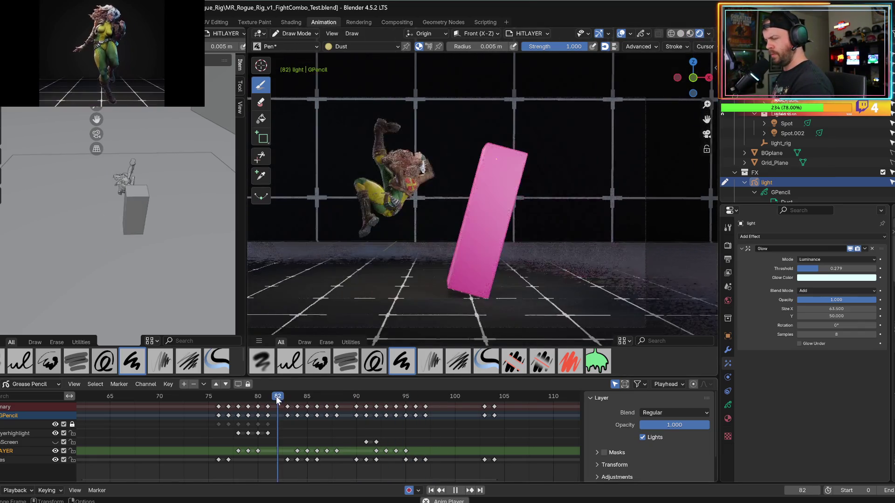
key("space")
left_click(273, 397)
key("space")
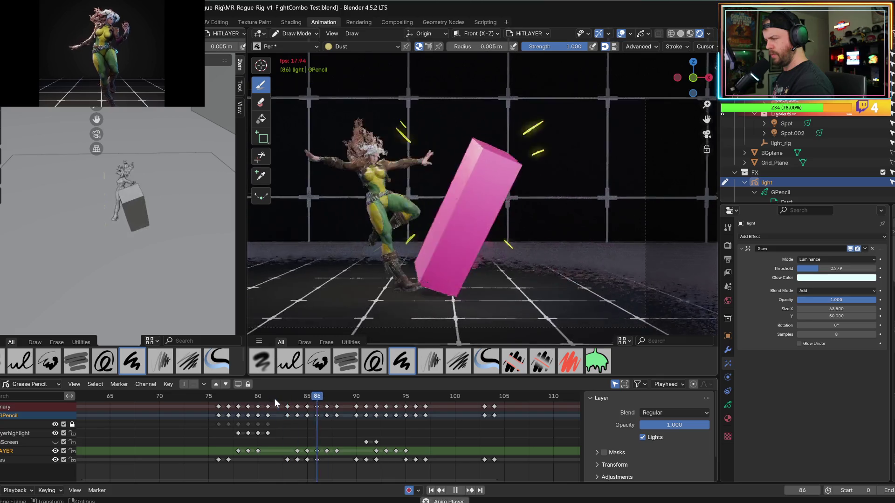
key("space")
left_click(323, 398)
key("space")
key("space")
left_click(406, 396)
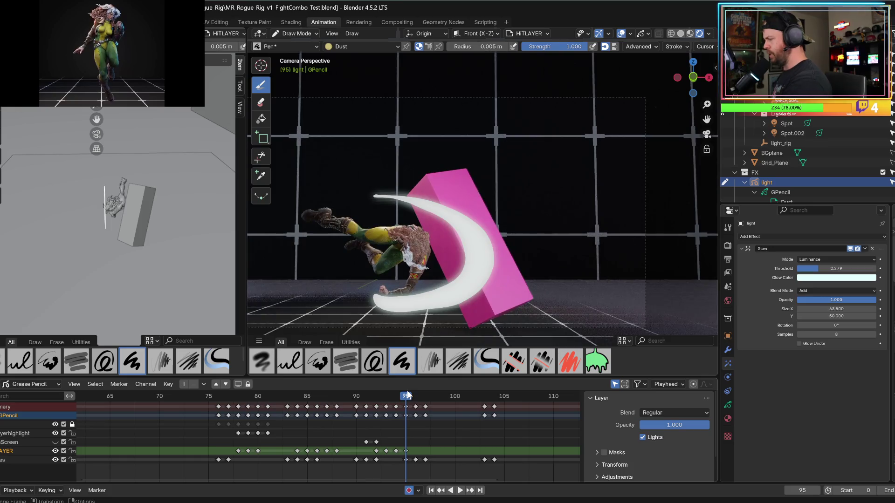
- Set the Glow threshold to 0.158 and opacity to 0.728, then replay from frames 89 and 86
mouse_move(814, 271)
left_mouse_down()
mouse_move(792, 272)
mouse_move(814, 272)
mouse_move(801, 271)
mouse_move(812, 300)
mouse_move(791, 306)
left_mouse_up()
left_click(367, 400)
key("space")
left_click(346, 396)
key("space")
left_click(346, 399)
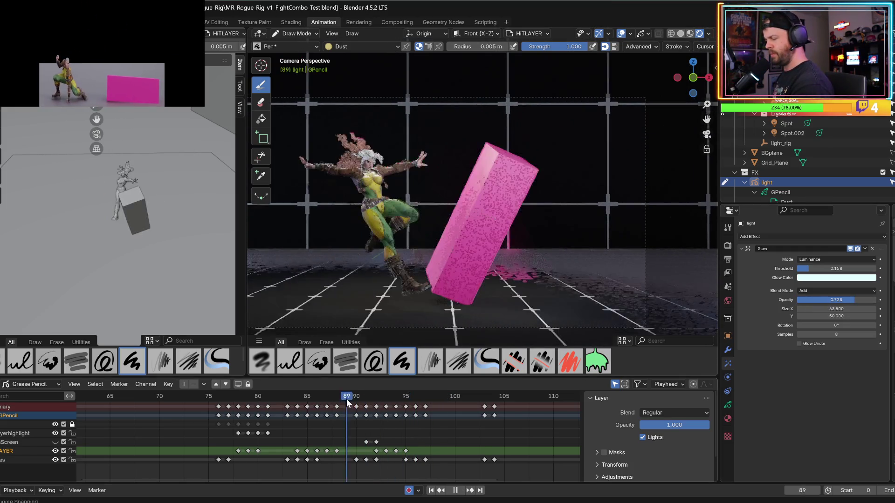
key("space")
left_click(325, 396)
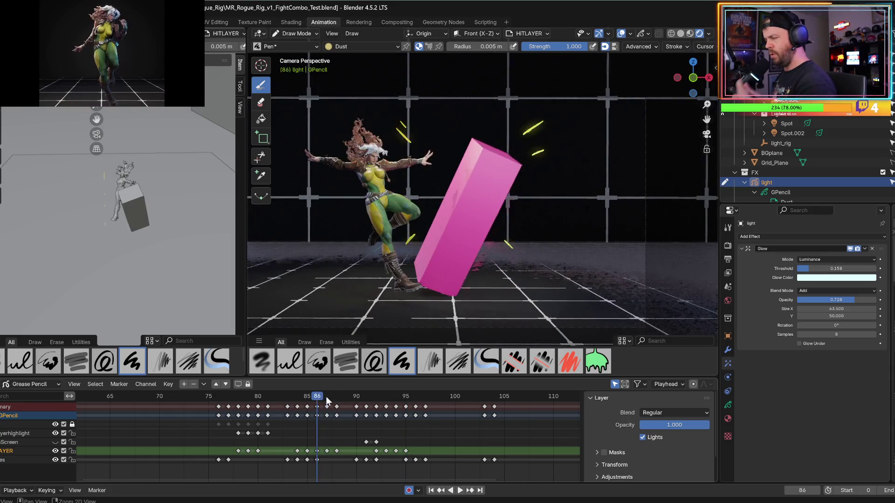
key("space")
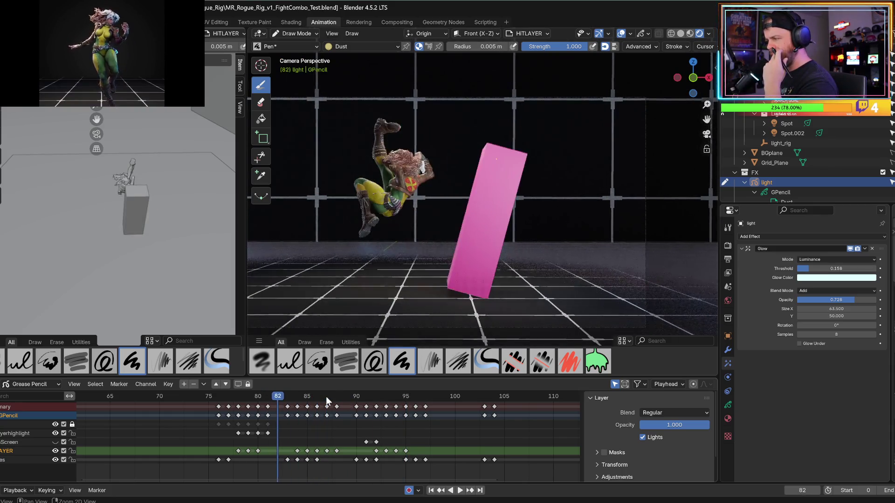
- Step to frame 78, pan the dust blob into view, and select the Dust layer
key("Right")
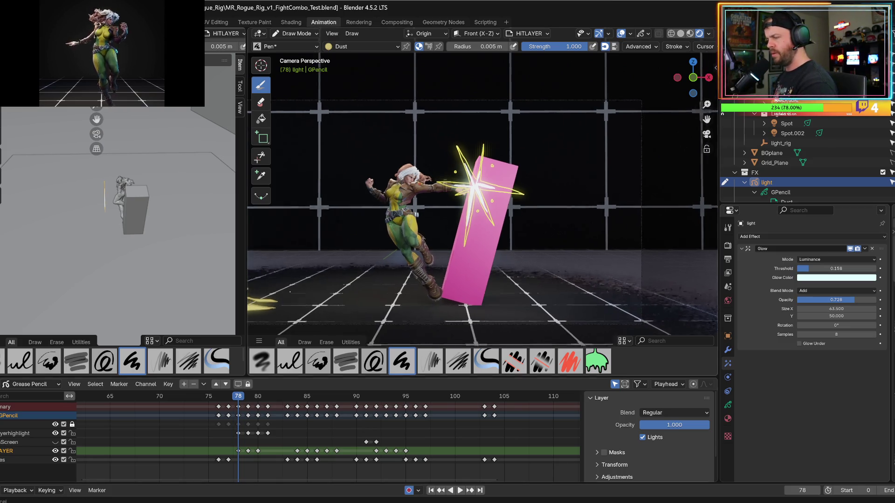
middle_click_drag(493, 124, 587, 124, "shift")
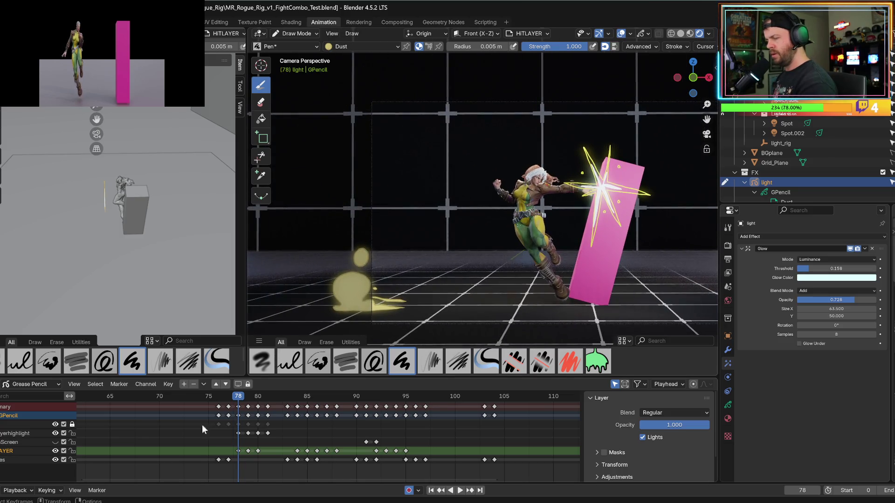
left_click(9, 424)
- Uncheck Lights for the Dust layer and play the combo through to frame 98
left_click(72, 425)
key("Right")
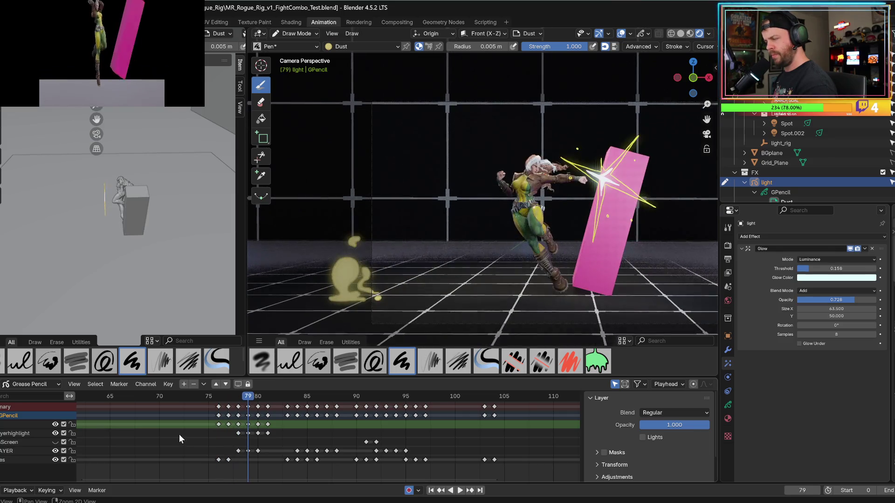
key("Right")
key("Right")
key("Right")
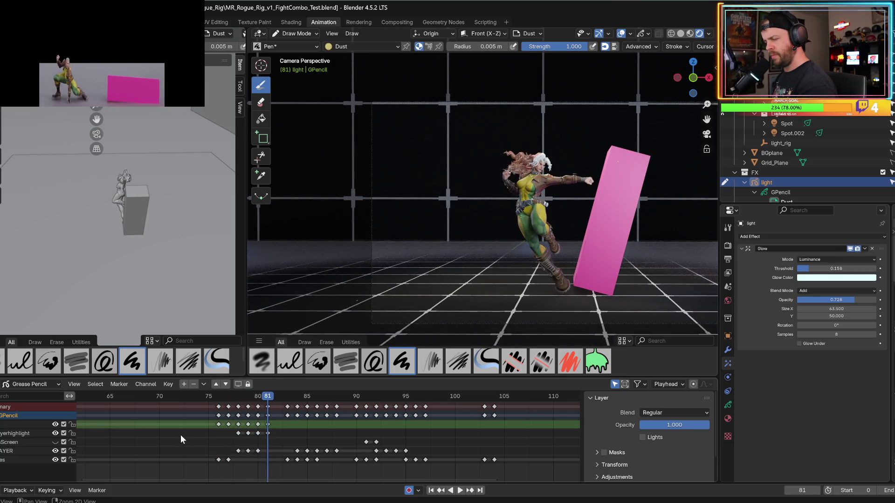
key("space")
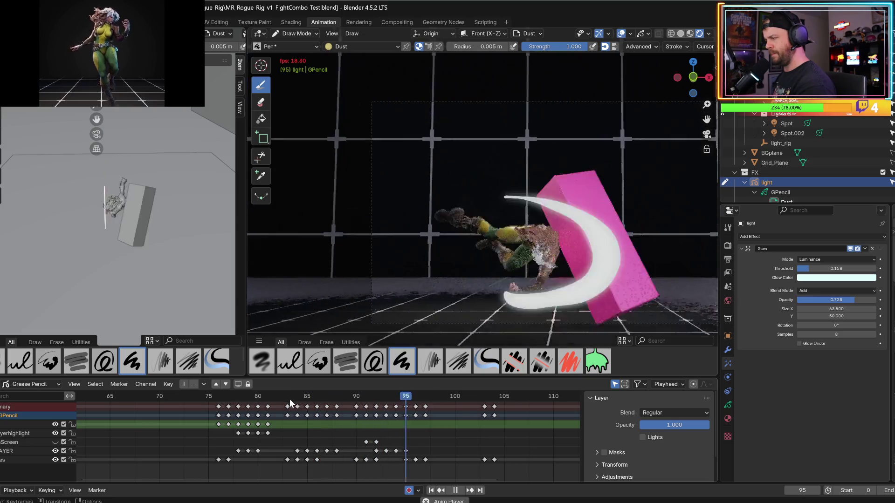
key("space")
- Orbit and zoom onto the character and box, then save the .blend file
middle_click_drag(405, 279, 466, 279)
middle_click_drag(410, 299, 410, 281, "ctrl")
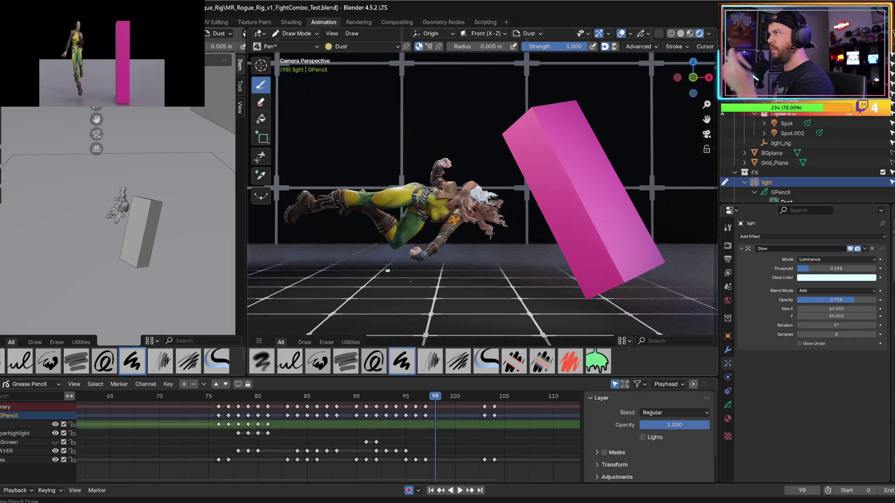
key("ctrl+s")
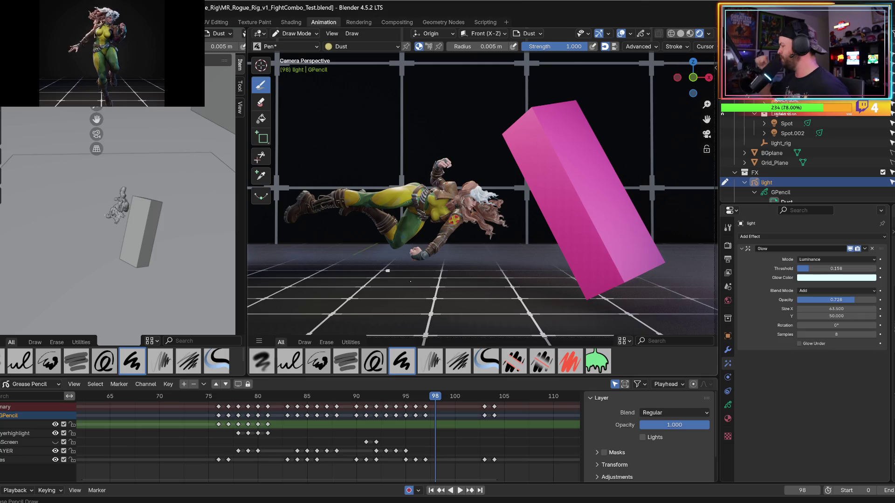
left_click(272, 395)
- Review the combo playback, rewinding to frame 83 and replaying from frame 79
key("space")
left_click_drag(329, 397, 289, 405)
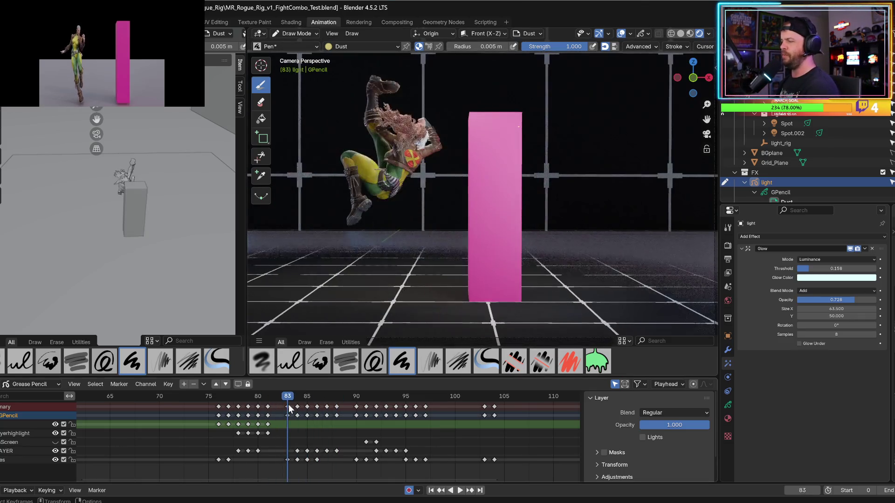
key("space")
key("space")
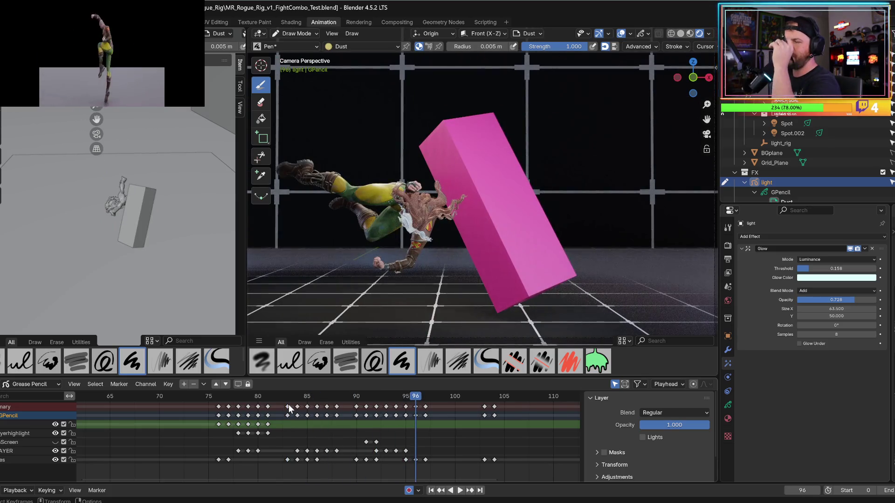
left_click(252, 395)
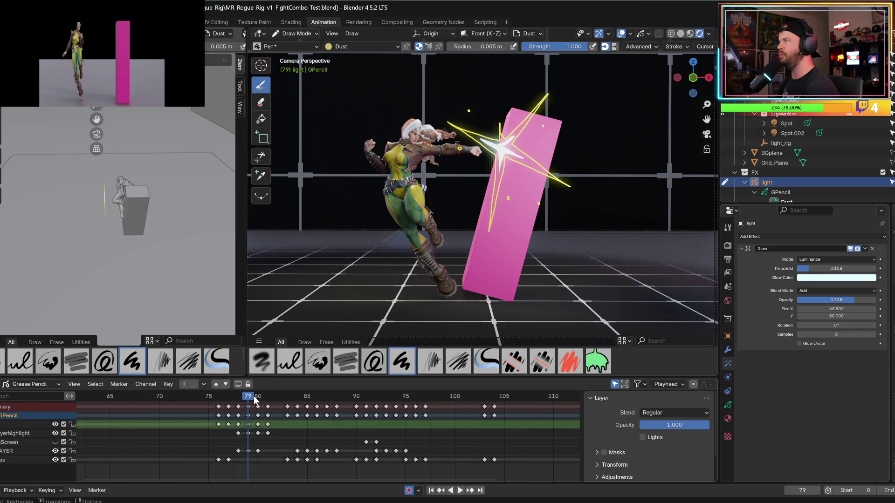
key("space")
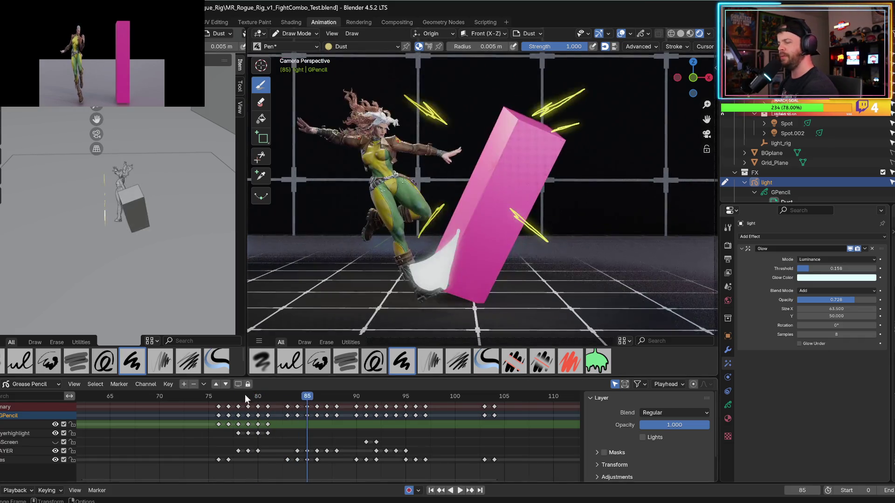
key("space")
- Play from frame 90, stop at frame 78, and box-select the LAYER keyframes at frames 78–80
left_click(340, 396)
key("space")
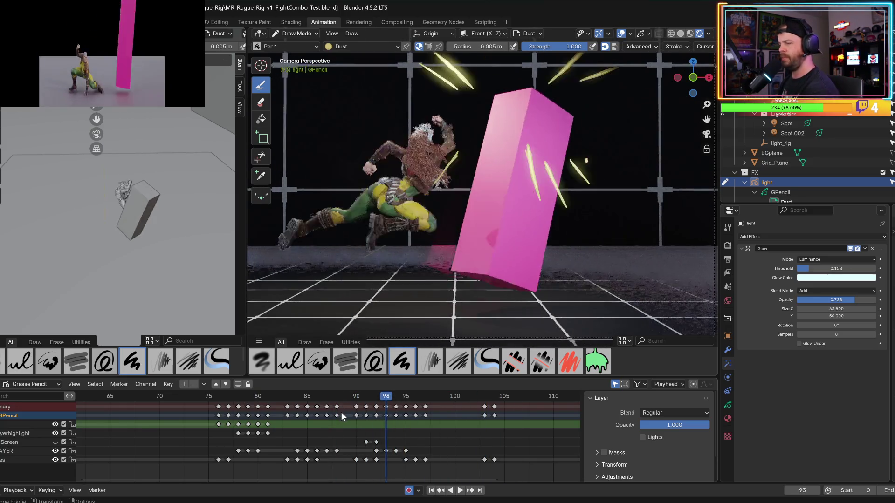
key("Escape")
key("space")
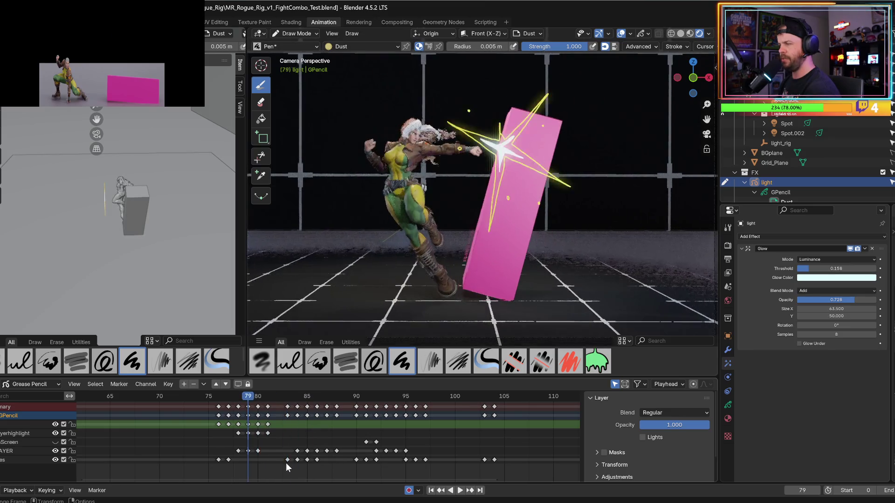
key("space")
key("space")
key("Escape")
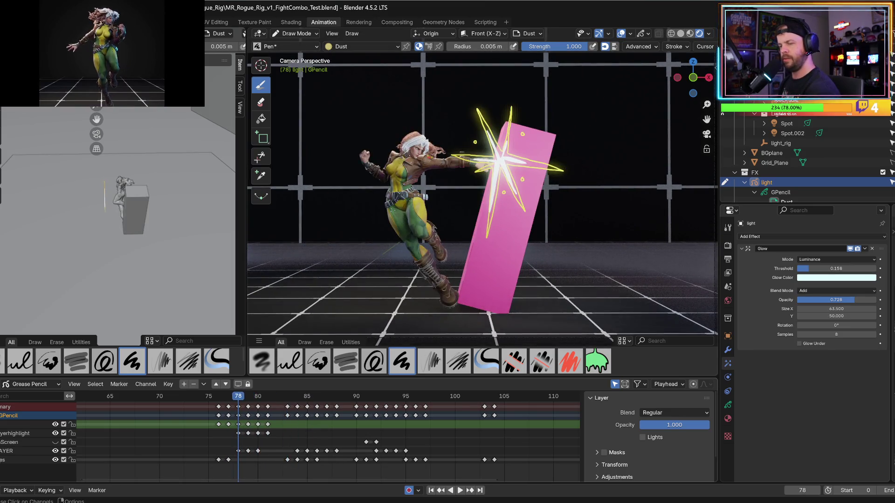
mouse_move(232, 449)
left_mouse_down()
mouse_move(266, 459)
mouse_move(265, 449)
left_mouse_up()
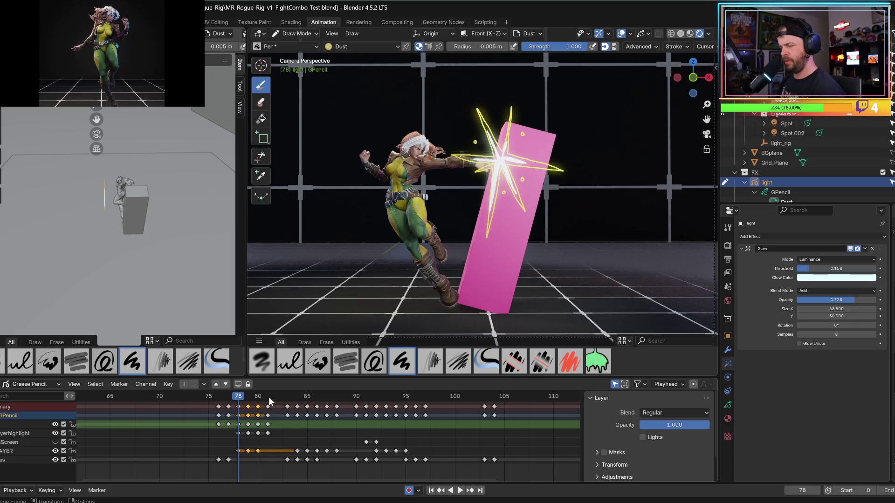
- Undo the star keyframes pasted on the wrong layer and paste them onto HITLAYER at frame 95
key("space")
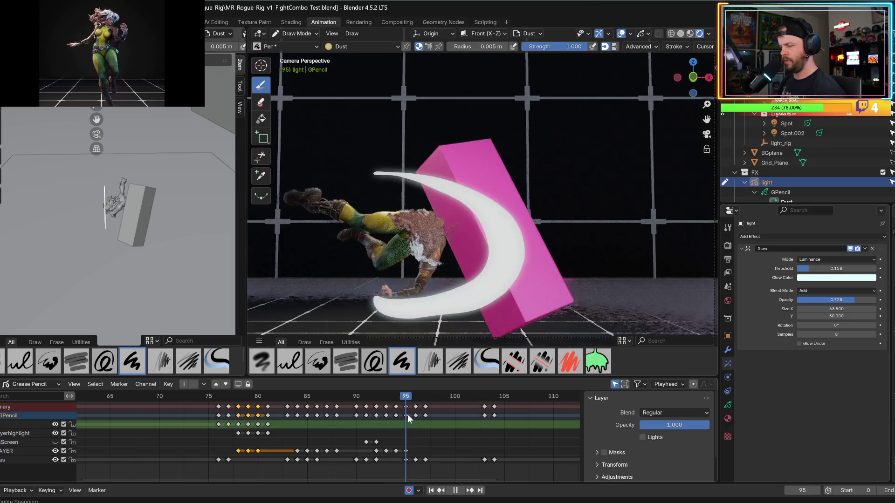
key("space")
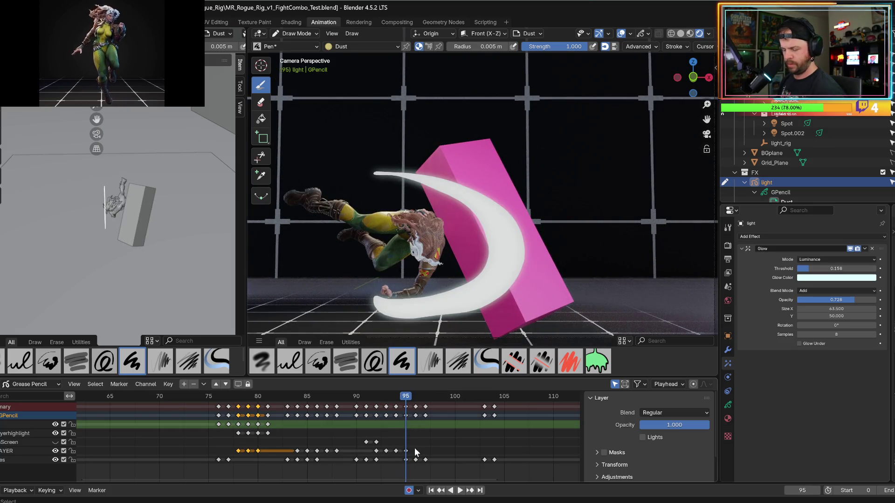
key("ctrl+v")
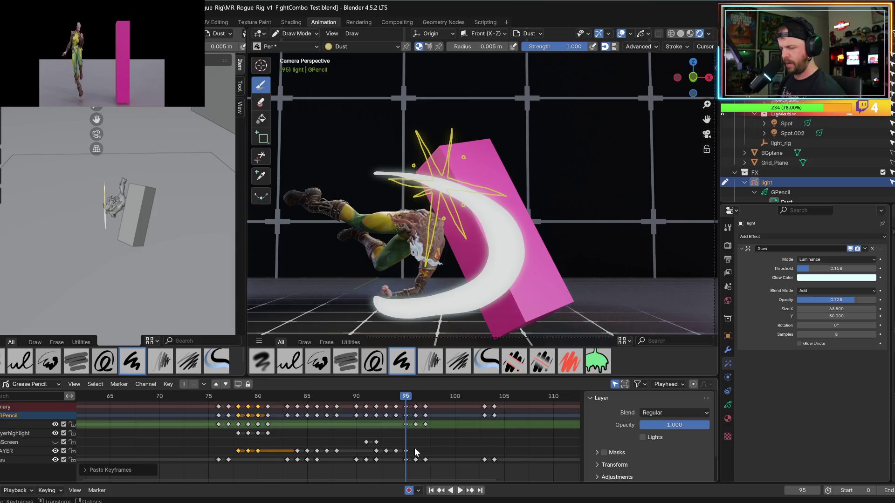
key("ctrl+z")
left_click(414, 452)
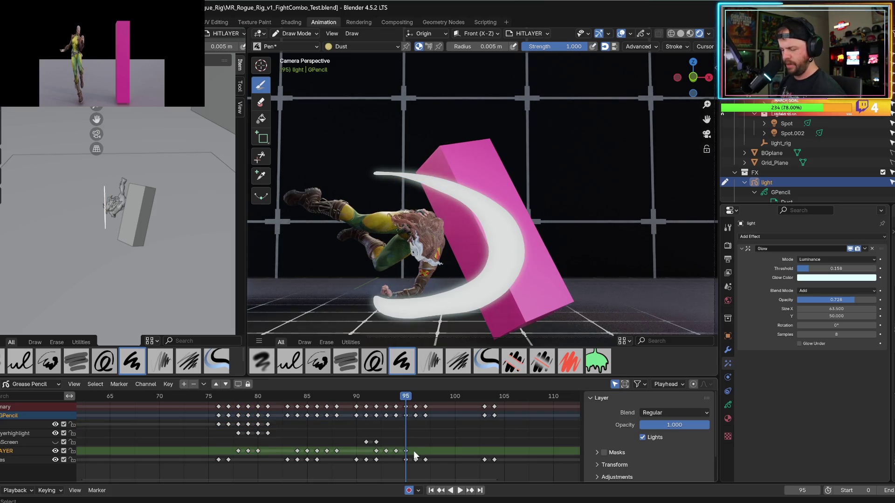
key("ctrl+v")
- Play and scrub frames 93–97 to check the hit timing, then select a block of keyframes
key("space")
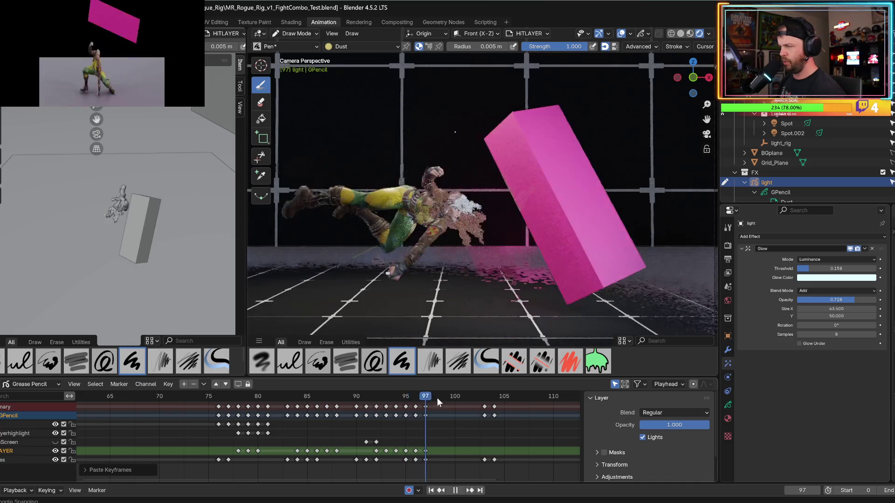
mouse_move(394, 391)
left_mouse_down()
mouse_move(432, 393)
mouse_move(397, 396)
mouse_move(404, 399)
left_mouse_up()
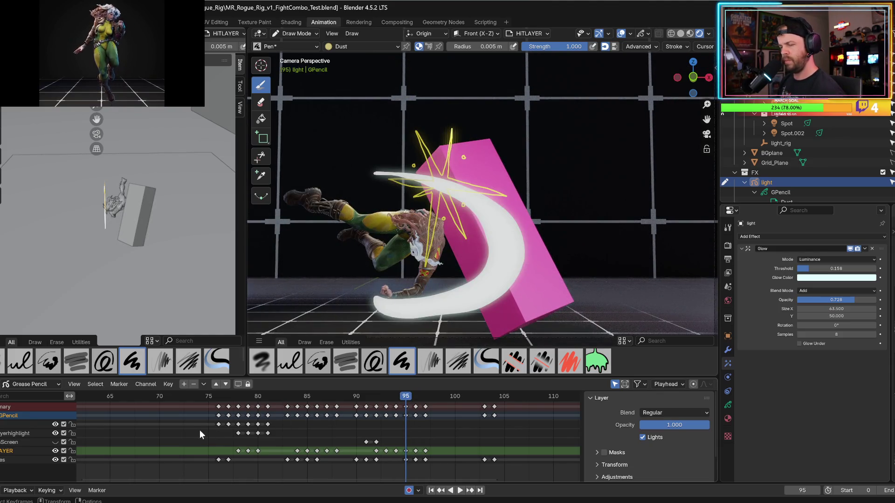
left_click_drag(225, 432, 285, 437)
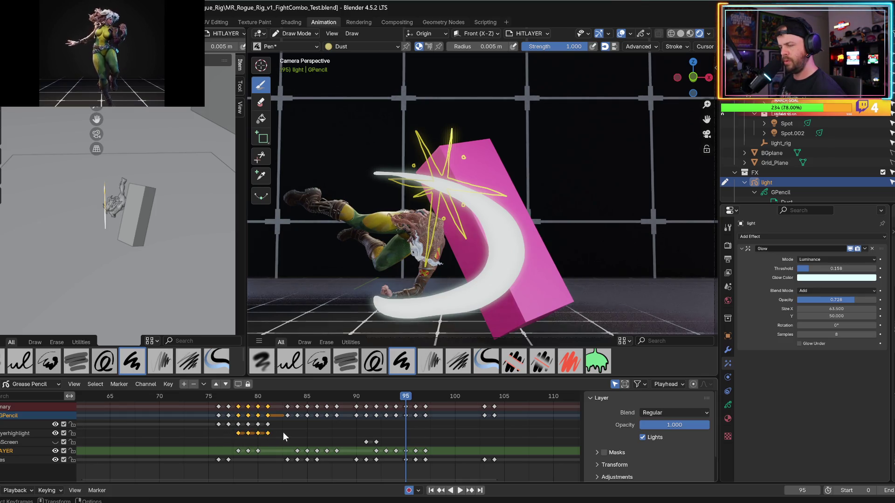
- Paste the keyframes onto HitLayerhighlight at frame 95 and preview the flash
left_click(404, 437)
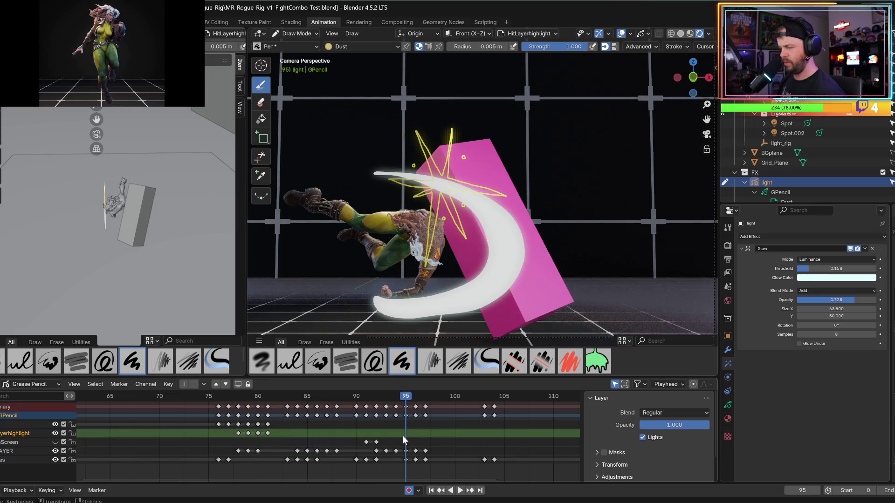
key("ctrl+v")
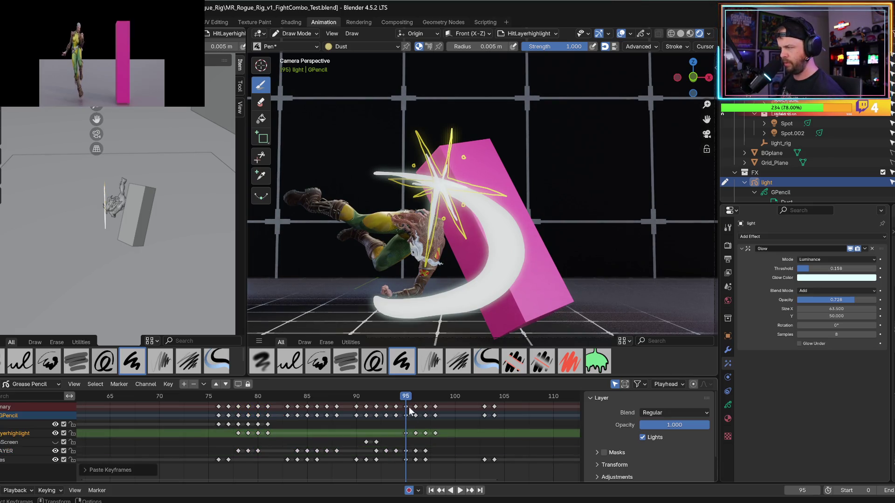
key("space")
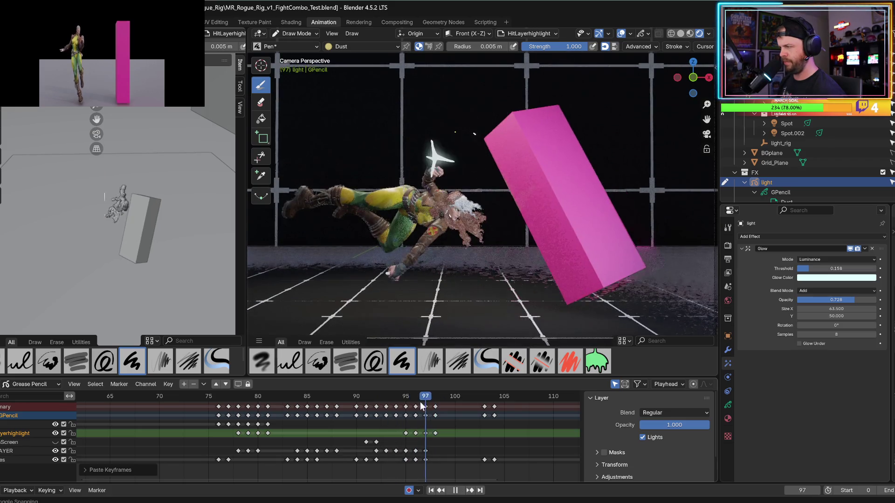
- Stop on the hit frame, save the file, and select HitLayerhighlight keyframes around frames 95–100
key("space")
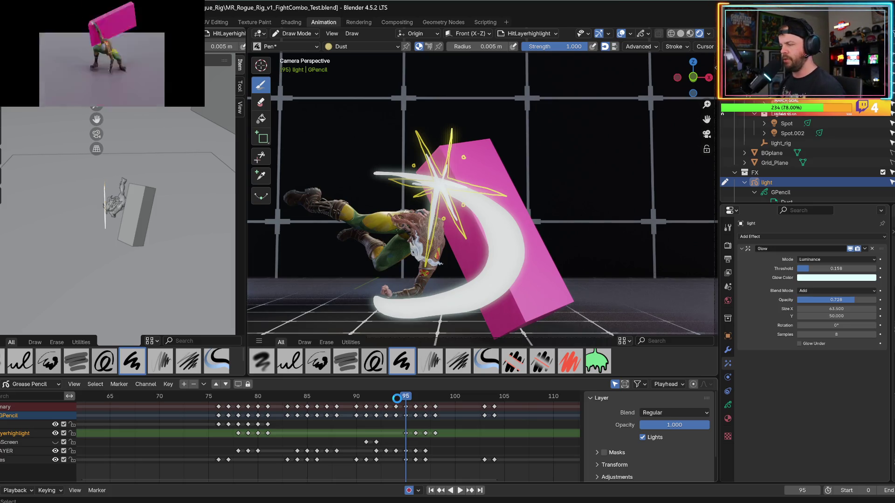
key("ctrl+s")
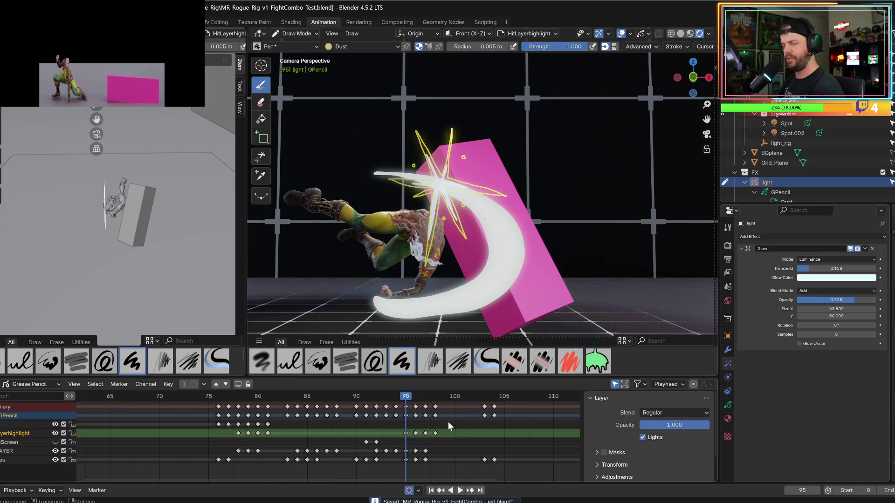
left_click_drag(405, 431, 457, 443)
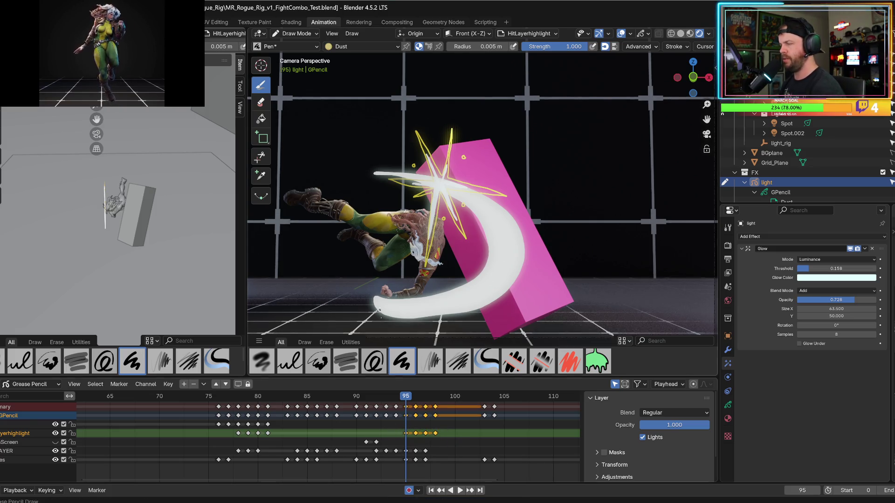
- Make HITLAYER and then HitLayerhighlight the active layer in the outliner
scroll(787, 183, "down", 3)
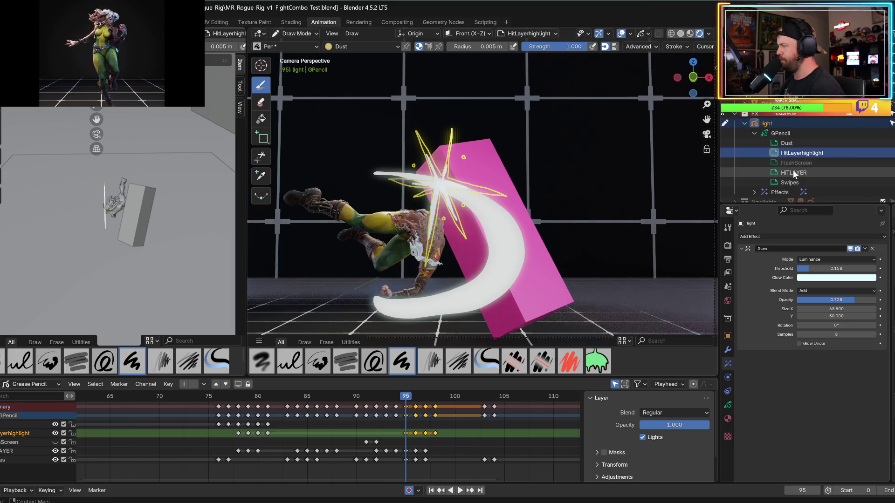
left_click(793, 172)
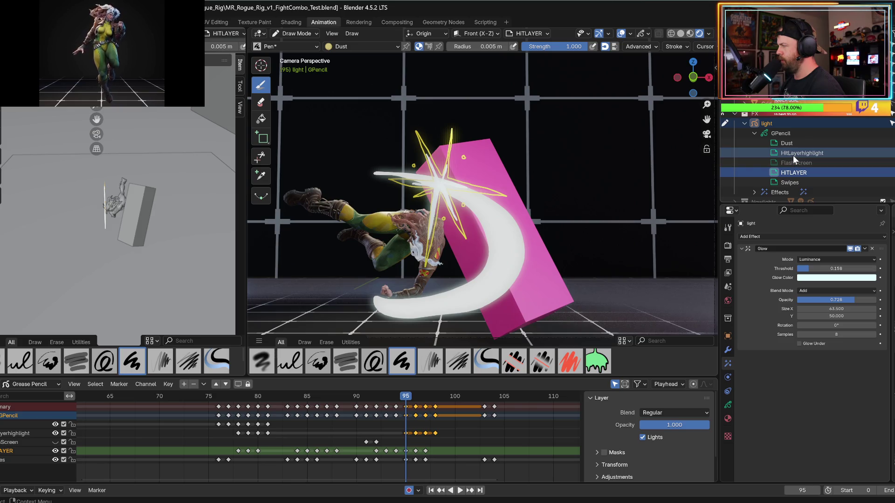
left_click(795, 153)
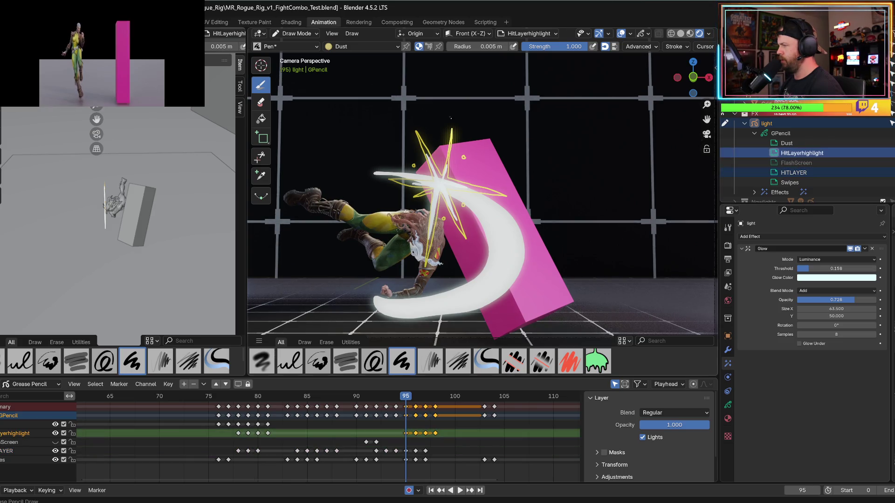
- Orbit out of the camera view around the pink box and character, then list the interaction modes
mouse_move(486, 147)
middle_mouse_down()
mouse_move(481, 216)
mouse_move(511, 195)
middle_mouse_up()
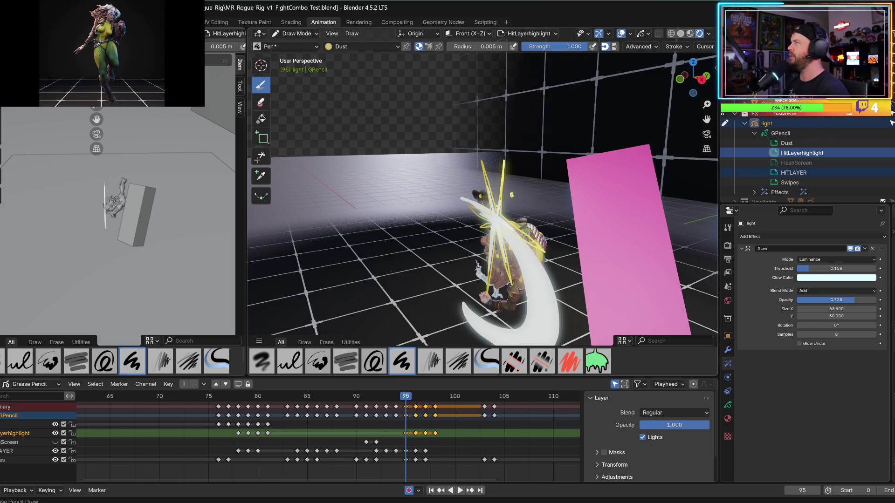
middle_click_drag(511, 194, 519, 201)
middle_click_drag(346, 101, 361, 79)
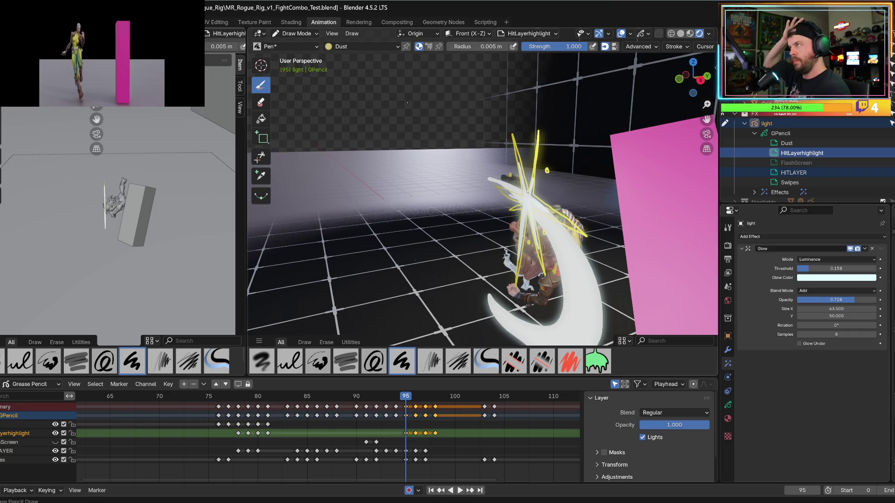
middle_click_drag(397, 147, 402, 156)
left_click(296, 34)
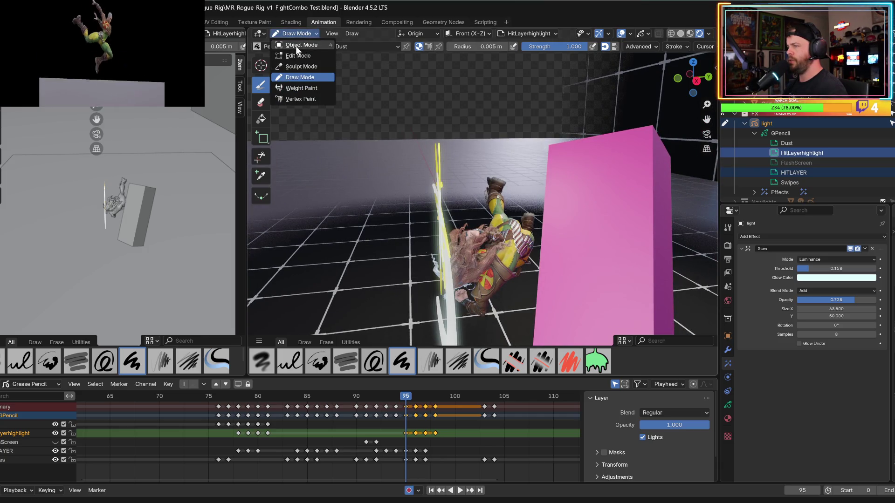
- Switch to Object Mode, select the HITLAYER and HitLayerhighlight layers, and move the light along Y
left_click(301, 45)
mouse_move(304, 60)
middle_mouse_down()
mouse_move(337, 154)
mouse_move(354, 156)
middle_mouse_up()
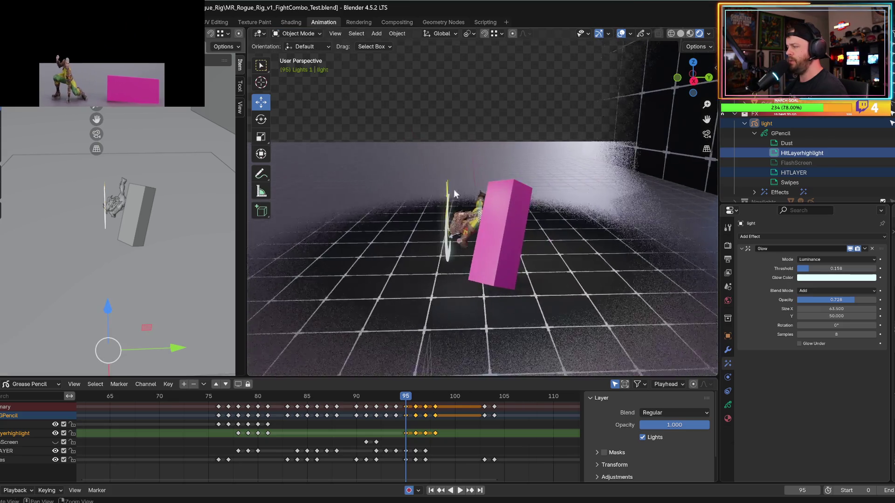
left_click(788, 173)
left_click(788, 154)
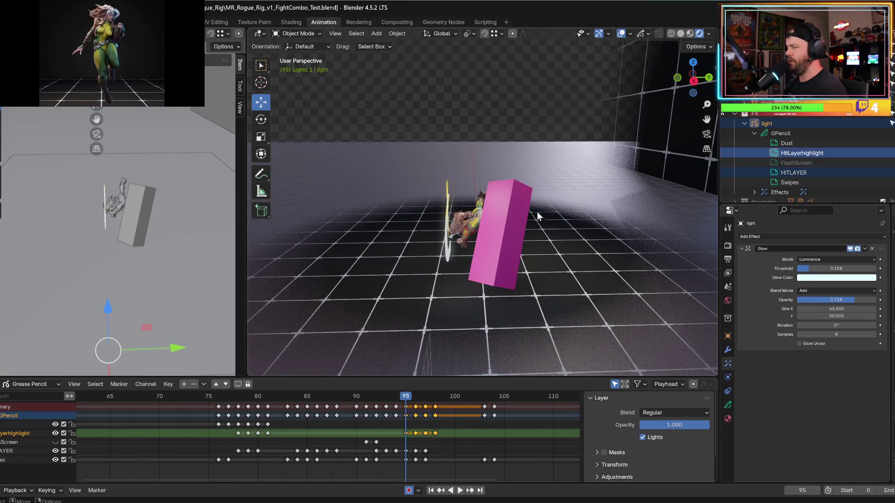
scroll(510, 272, "down", 5)
left_click_drag(526, 278, 520, 279)
middle_click_drag(520, 279, 419, 261)
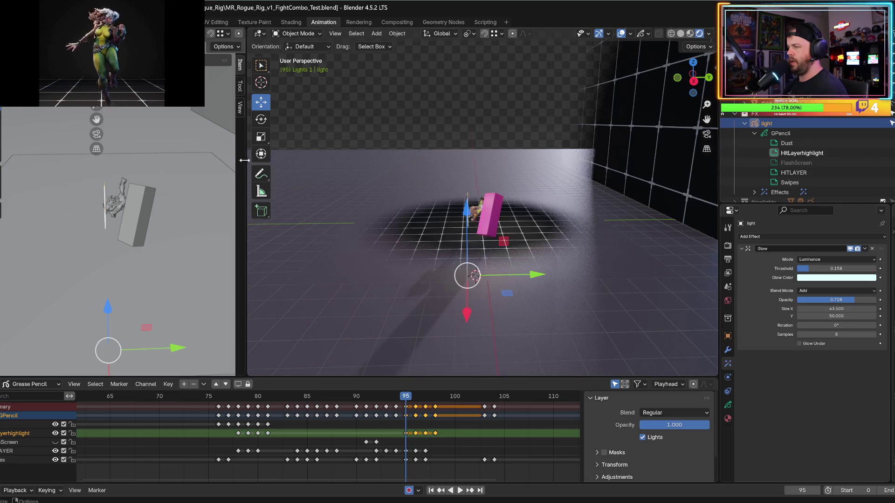
- Widen the left viewport to look through the camera and widen the outliner and properties column
left_click_drag(246, 161, 430, 160)
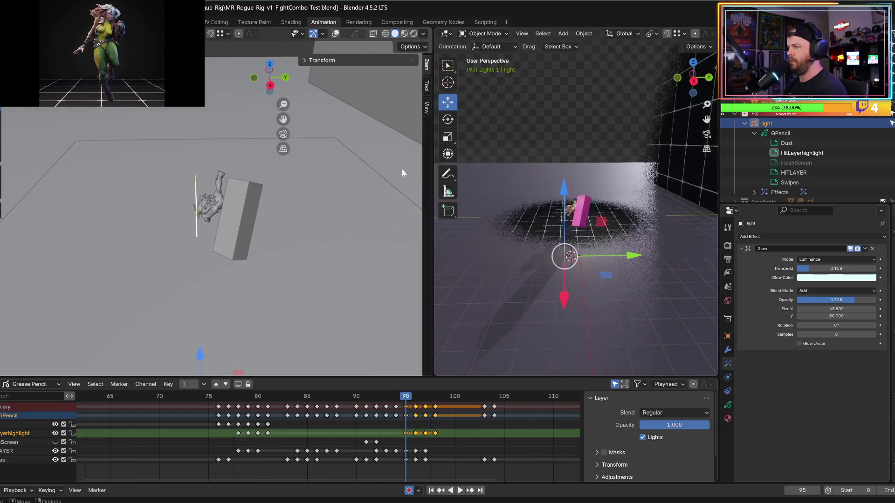
left_click(287, 138)
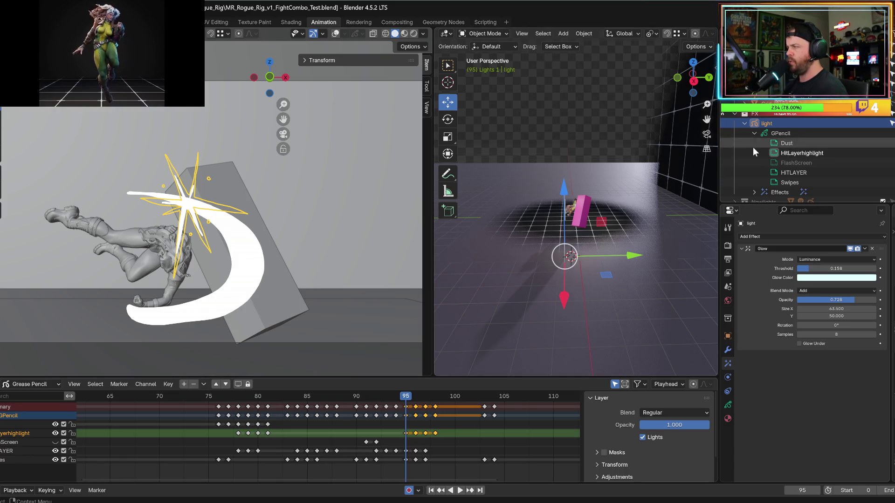
scroll(813, 140, "down", 4)
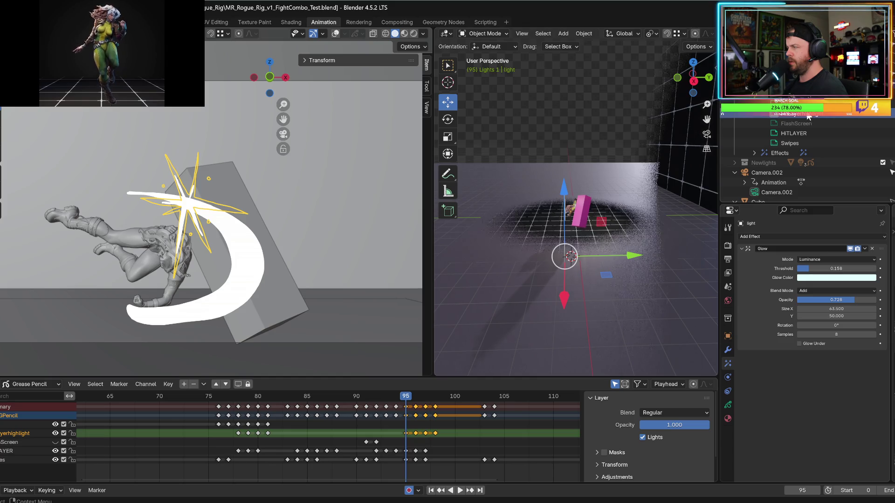
left_click(799, 134)
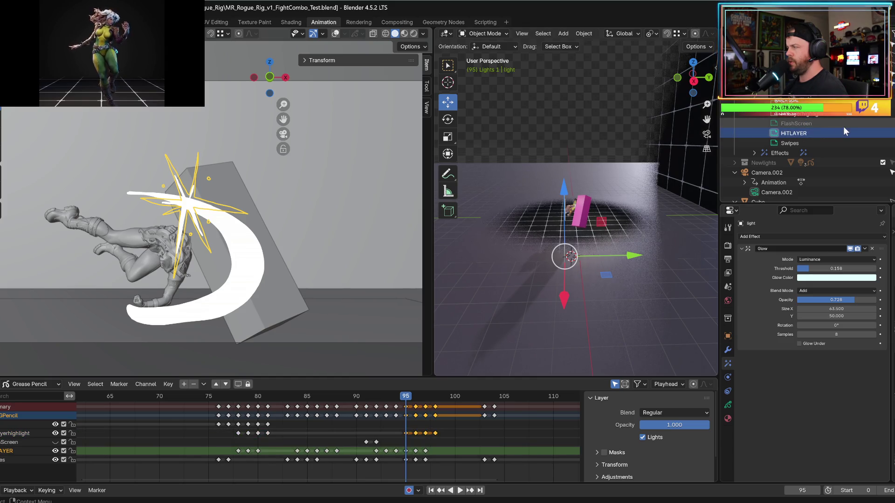
left_click(799, 116)
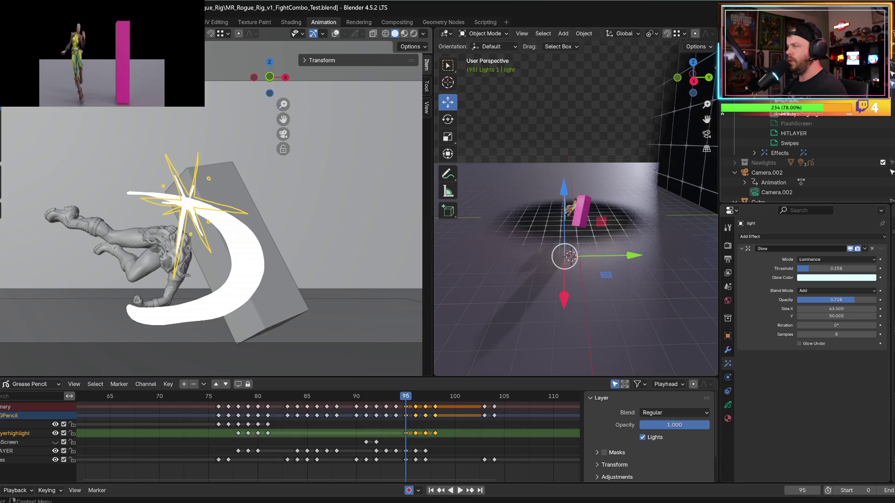
left_click_drag(719, 133, 638, 133)
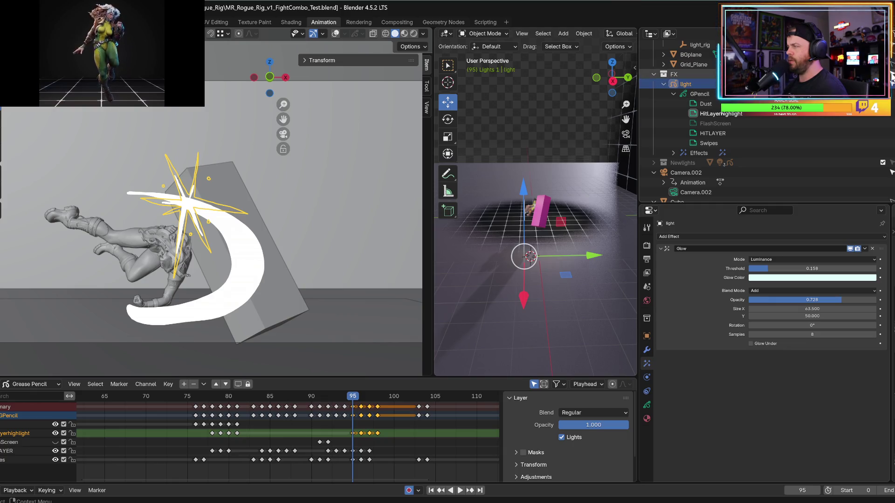
- Deselect everything, reselect the hit layers, then make the light active and orbit it into view
key("alt+a")
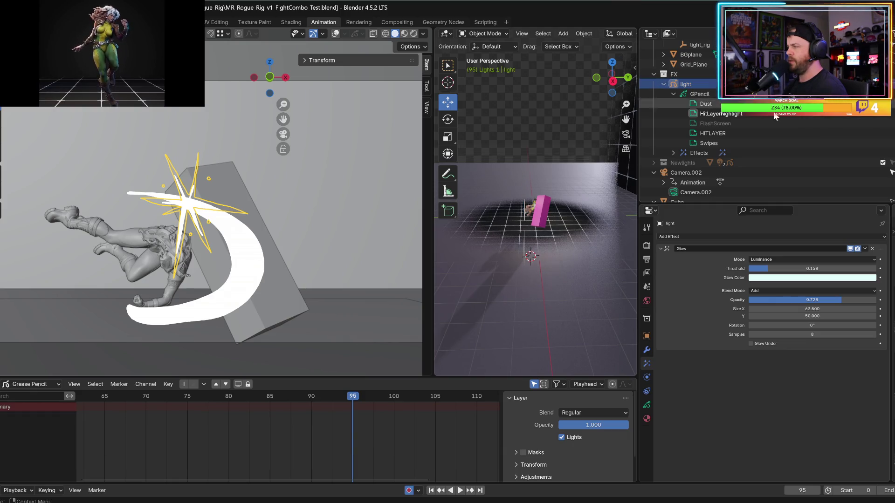
left_click(713, 134)
left_click(721, 114, "ctrl")
middle_click_drag(549, 211, 556, 216)
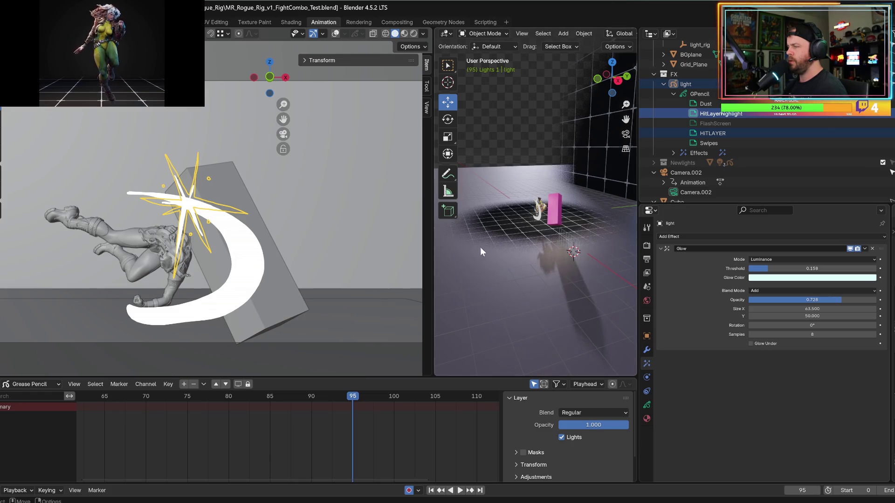
scroll(542, 242, "up", 5)
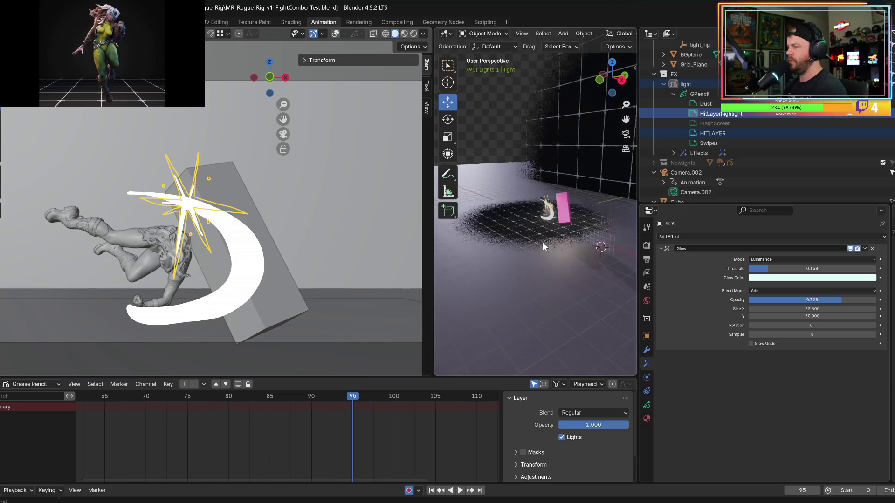
left_click(706, 133)
left_click(713, 115)
middle_click_drag(561, 210, 596, 240)
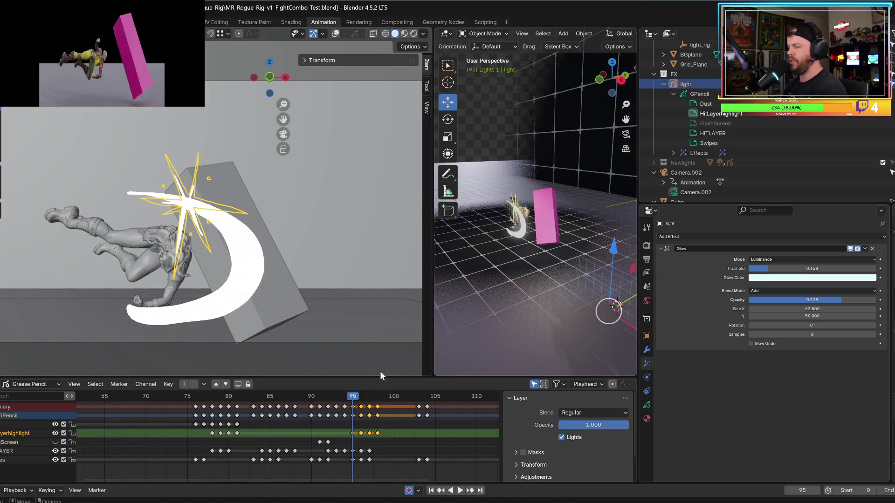
- Enlarge the perspective 3D view and play, stopping back on hit frame 95
mouse_move(323, 399)
left_mouse_down()
mouse_move(159, 399)
mouse_move(199, 400)
left_mouse_up()
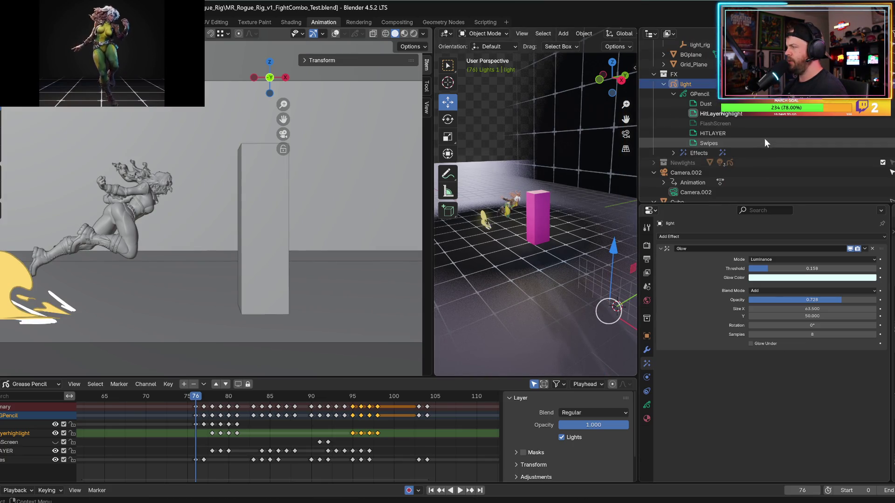
left_click(720, 115)
mouse_move(605, 249)
left_mouse_down()
mouse_move(601, 261)
mouse_move(603, 252)
left_mouse_up()
mouse_move(603, 253)
middle_mouse_down()
mouse_move(529, 229)
mouse_move(541, 227)
middle_mouse_up()
left_click_drag(432, 196, 292, 196)
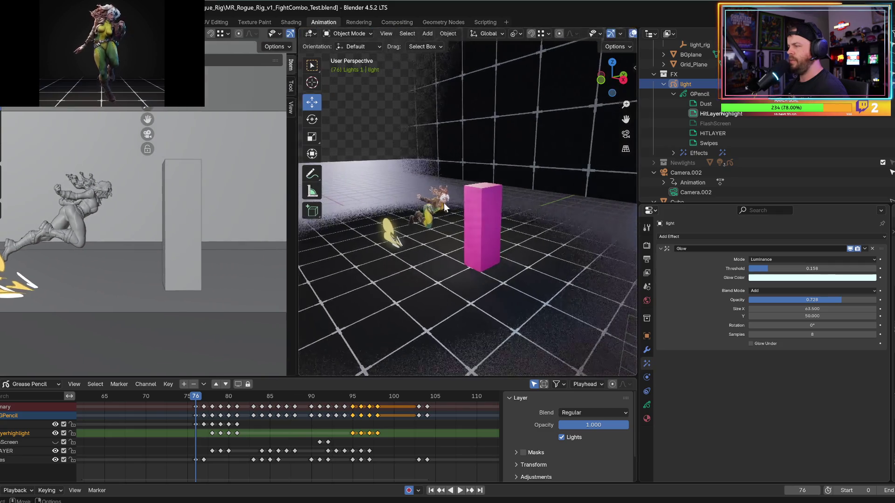
key("space")
mouse_move(335, 400)
left_mouse_down()
mouse_move(311, 407)
mouse_move(358, 407)
mouse_move(351, 409)
left_mouse_up()
scroll(437, 269, "up", 3)
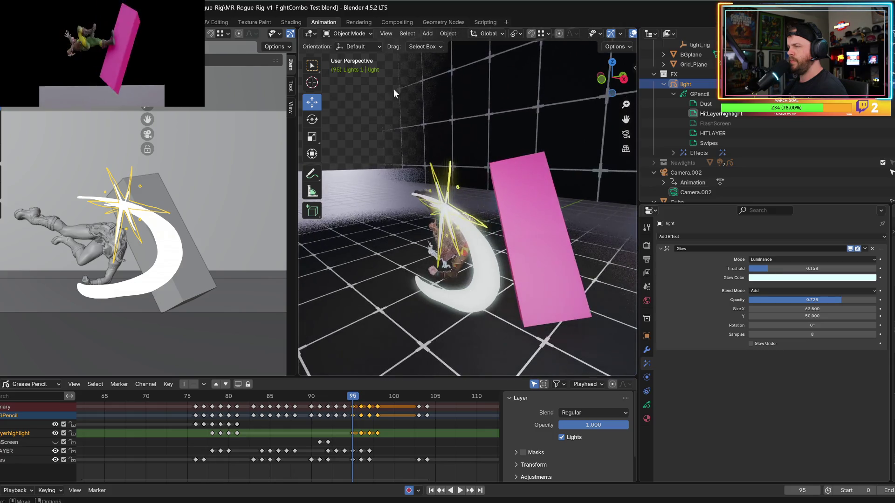
left_click(351, 33)
left_click(351, 47)
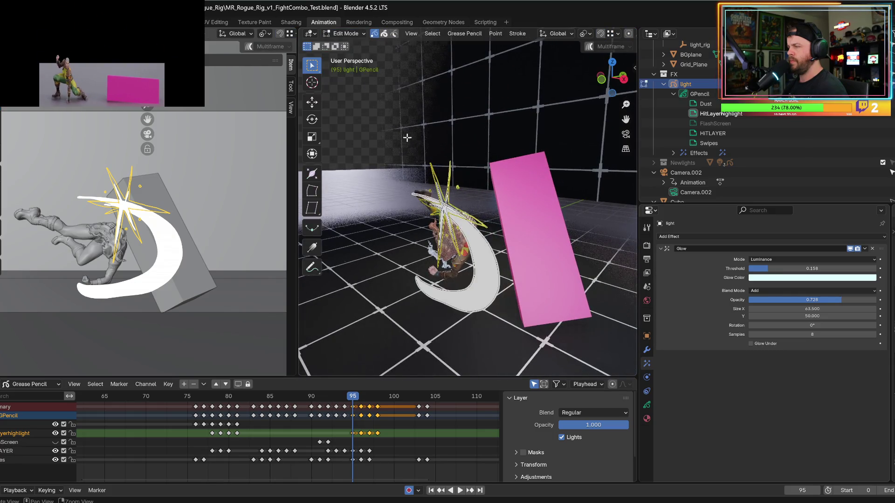
key("a")
right_click(451, 227)
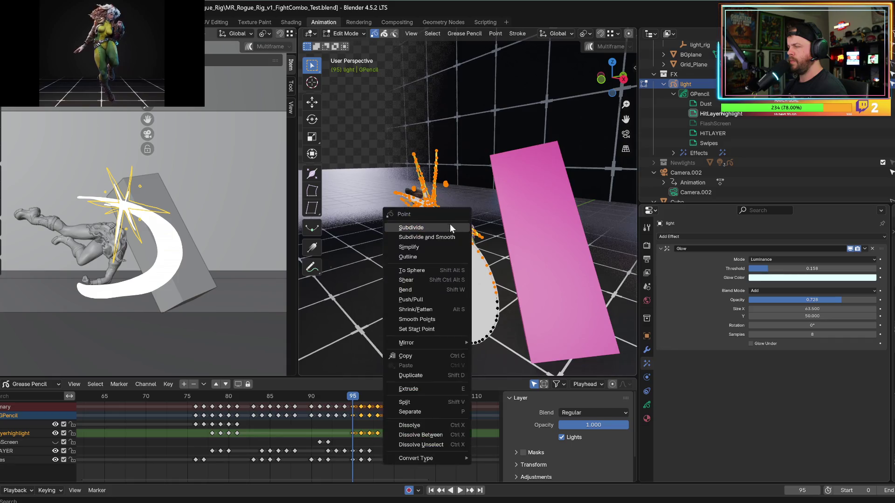
scroll(451, 161, "down", 2)
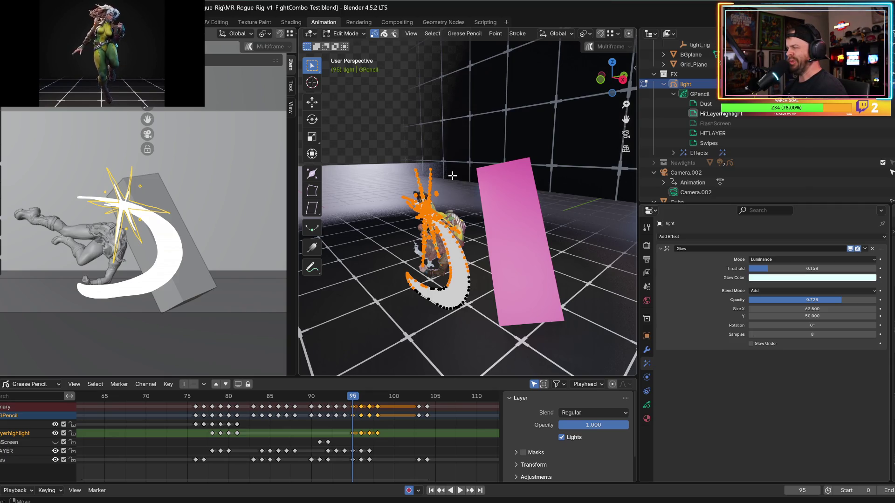
left_click(345, 34)
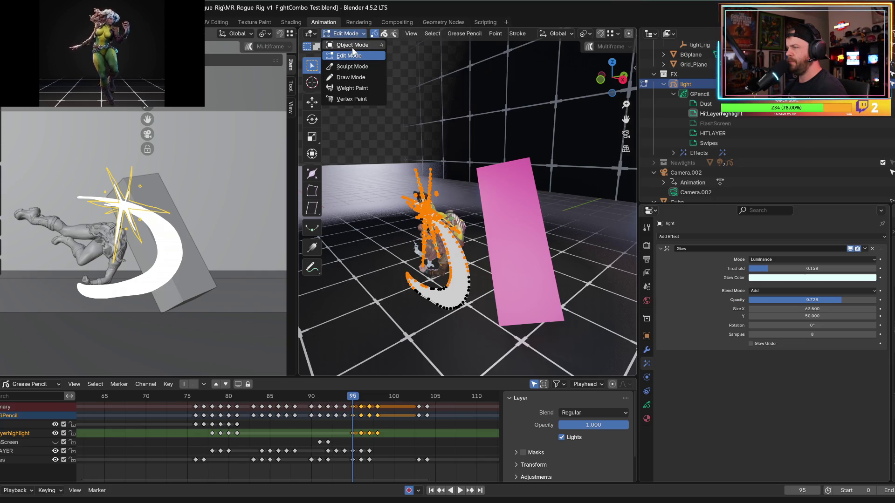
left_click(351, 47)
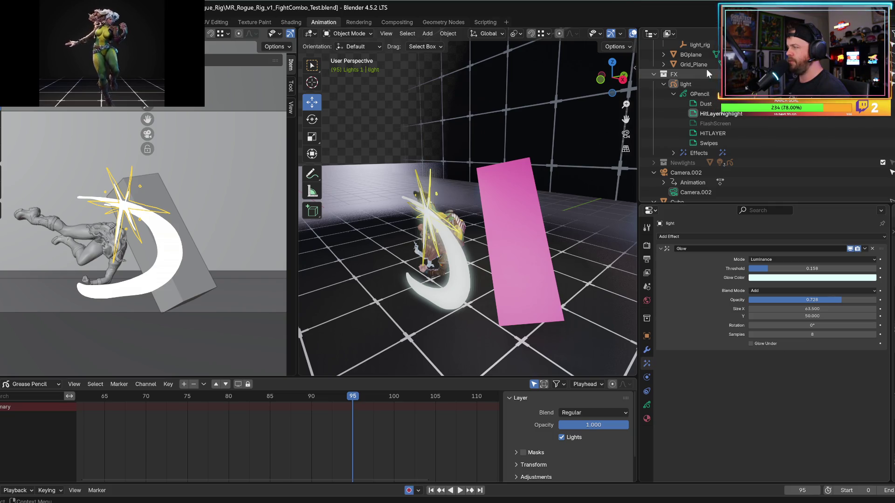
- Select the GPencil object under light and lower it about 0.17 m along Z
left_click(698, 93)
mouse_move(484, 233)
middle_mouse_down()
mouse_move(449, 224)
mouse_move(580, 284)
middle_mouse_up()
mouse_move(580, 284)
left_mouse_down()
mouse_move(578, 298)
mouse_move(577, 289)
left_mouse_up()
middle_click_drag(476, 262, 488, 252)
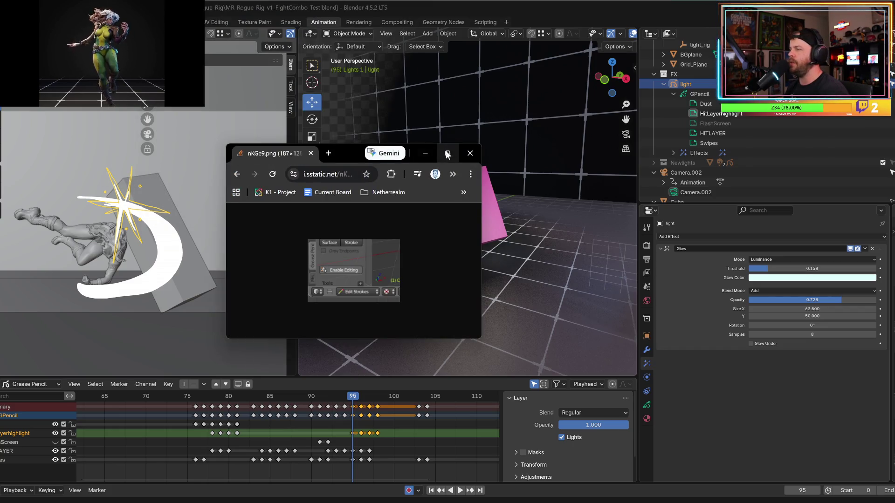
double_click(445, 150)
scroll(507, 312, "up", 6, "ctrl")
scroll(559, 289, "up", 2, "ctrl")
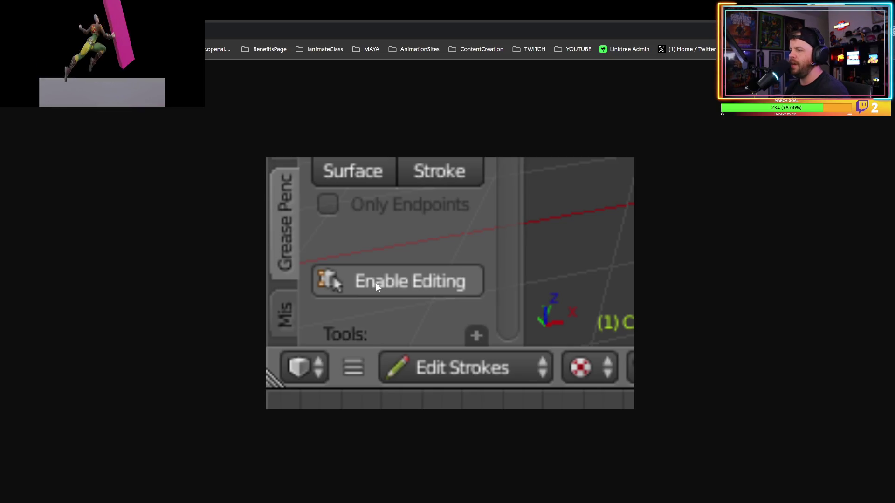
scroll(408, 276, "down", 8, "ctrl")
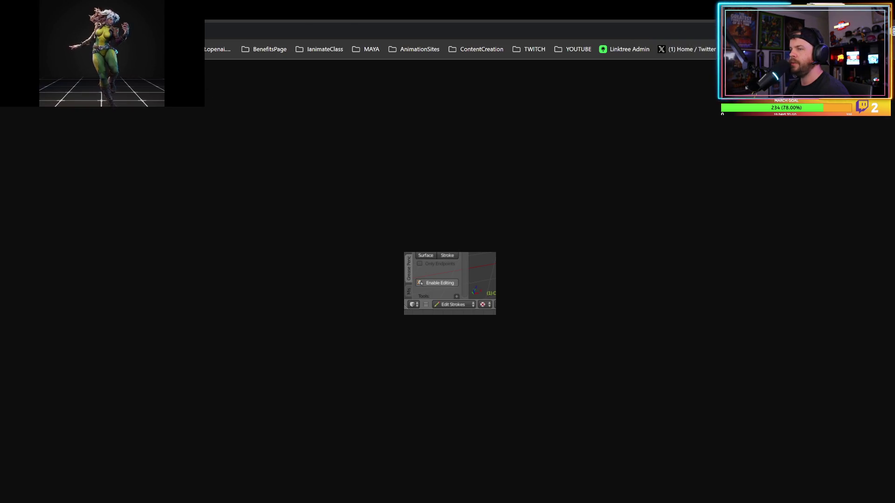
key("alt+Tab")
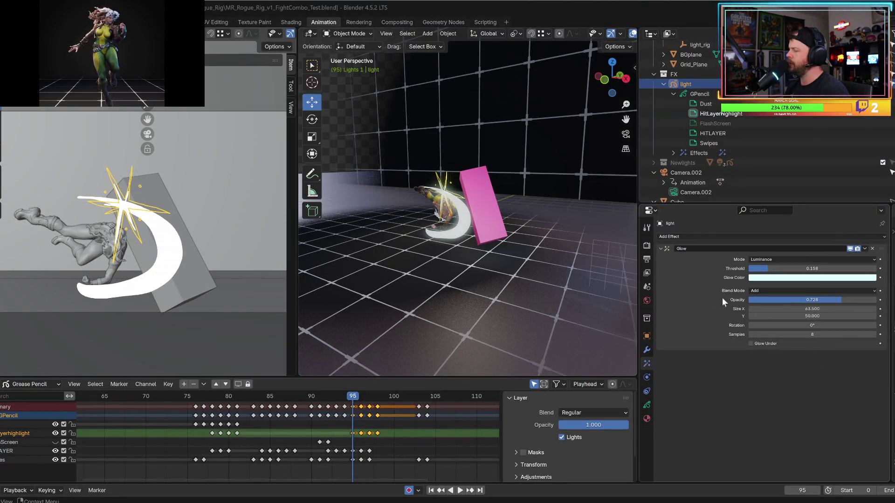
- Inspect the GPencil layer data settings and the Dust material
left_click(647, 402)
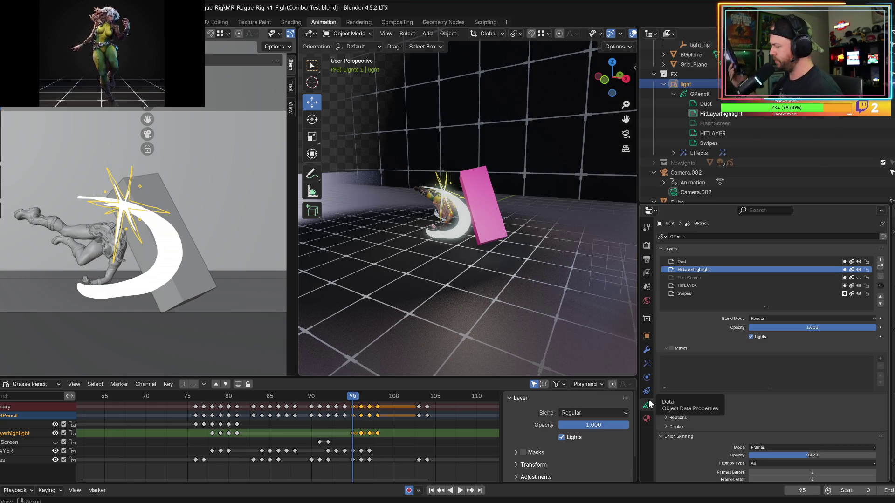
scroll(720, 386, "down", 5)
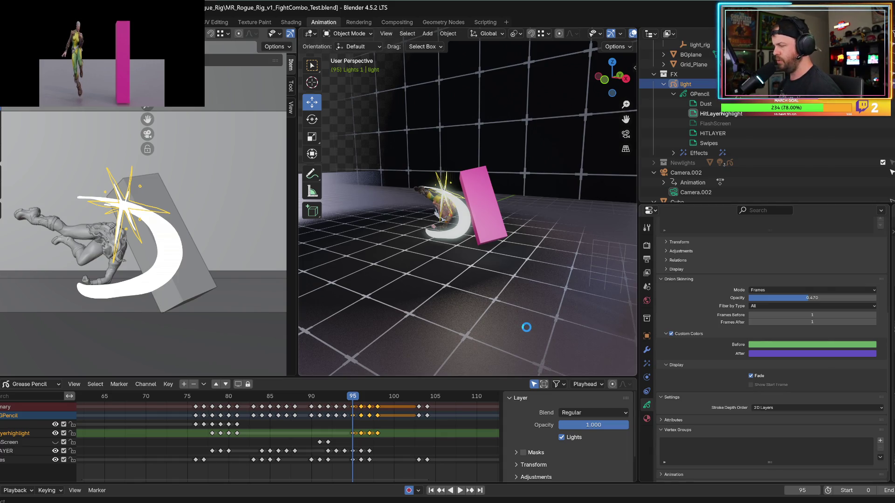
scroll(708, 369, "down", 1)
scroll(700, 381, "up", 5)
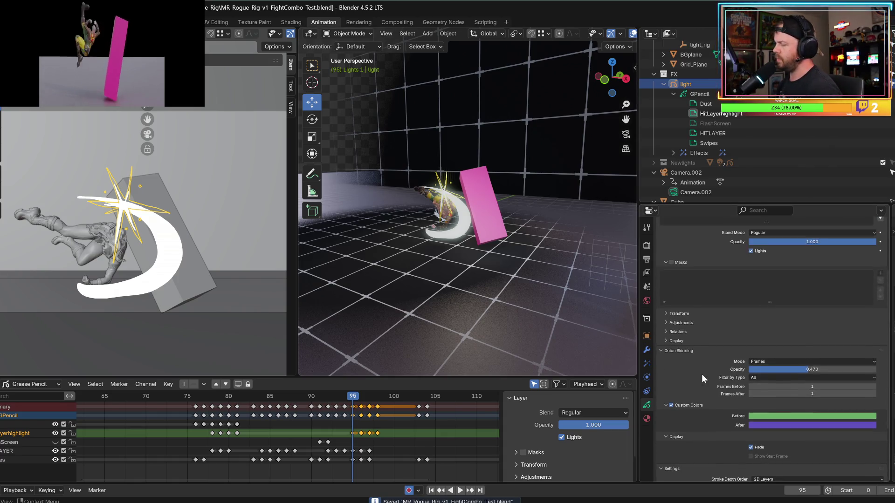
left_click(646, 418)
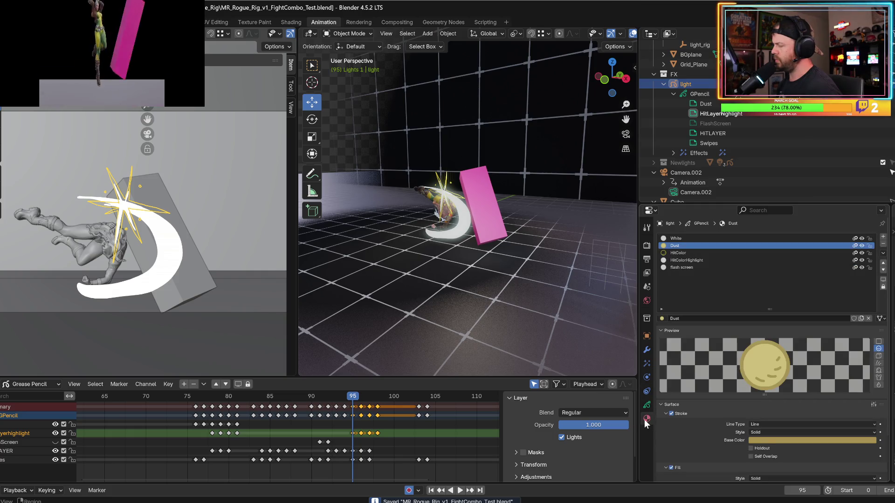
left_click(646, 405)
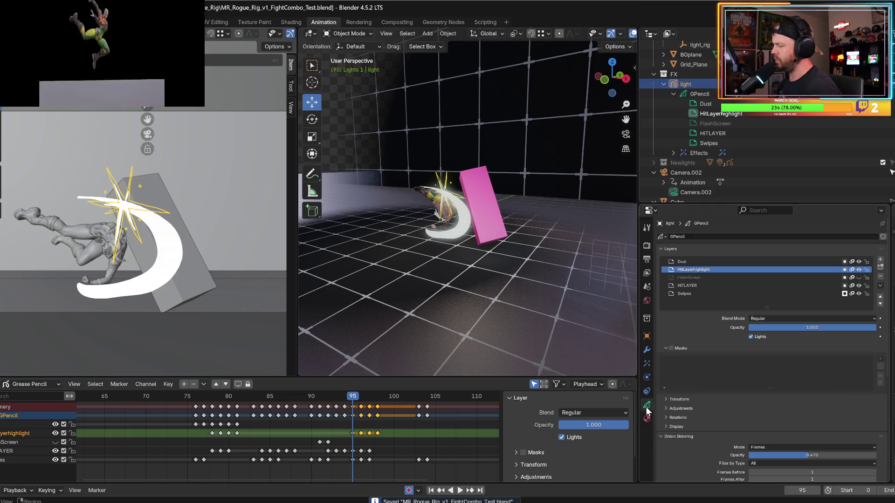
- Check the Modifiers, Visual Effects and Physics tabs, end on the Dust material, then switch to the rigging tutorial
left_click(648, 350)
left_click(647, 363)
left_click(647, 377)
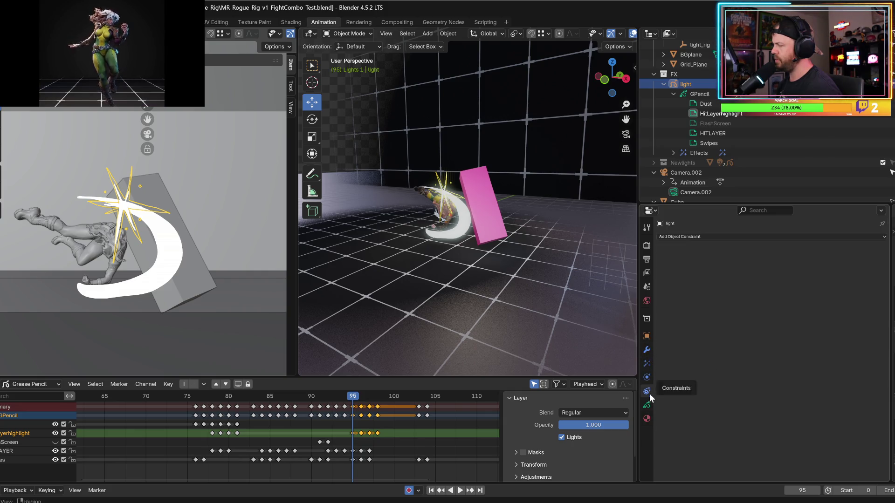
left_click(647, 405)
left_click(647, 418)
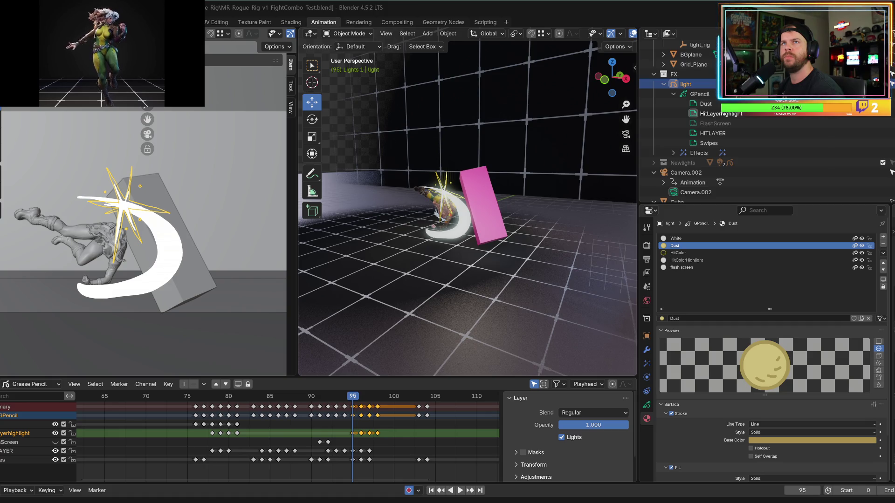
key("alt+Tab")
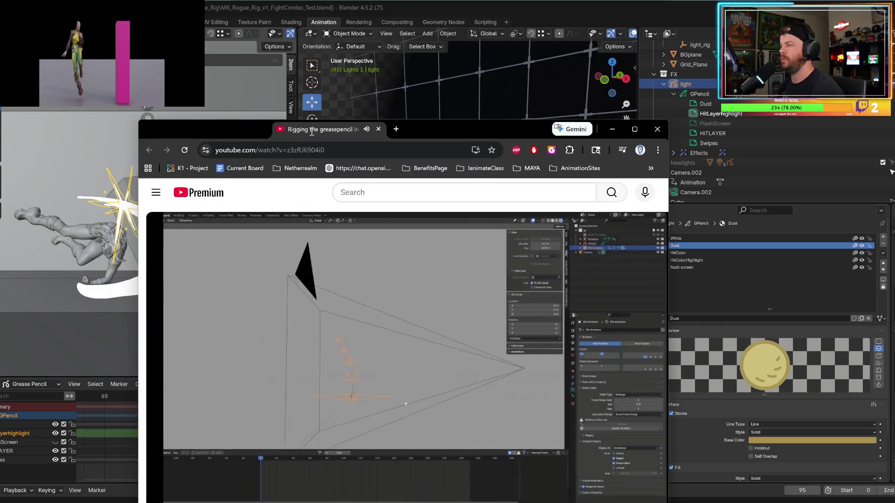
double_click(341, 133)
left_click(338, 238)
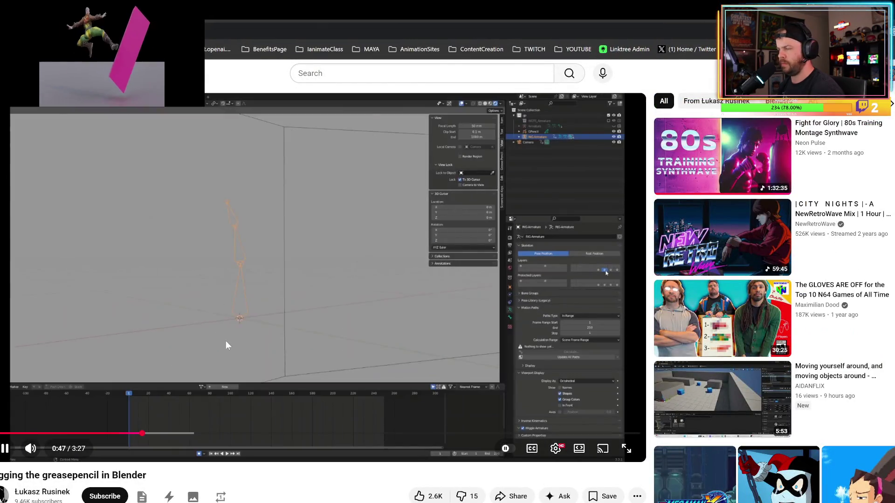
left_click_drag(140, 433, 66, 433)
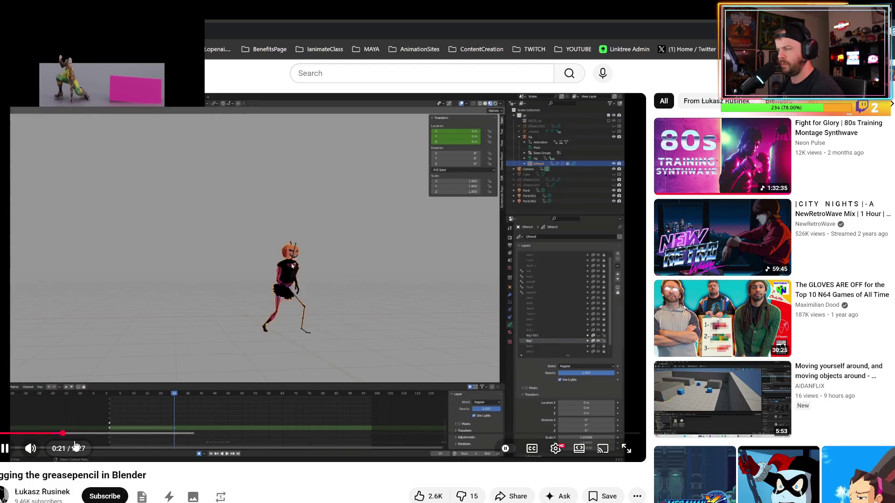
left_click(81, 434)
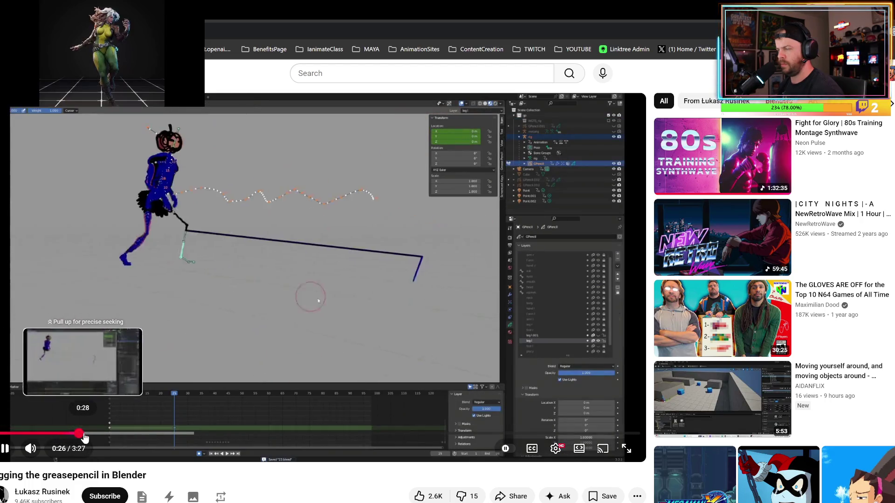
left_click_drag(85, 438, 101, 434)
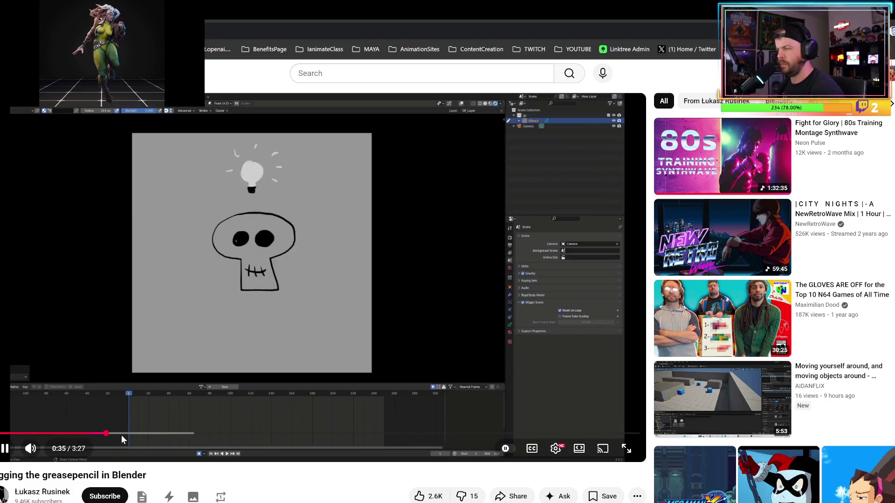
left_click(128, 434)
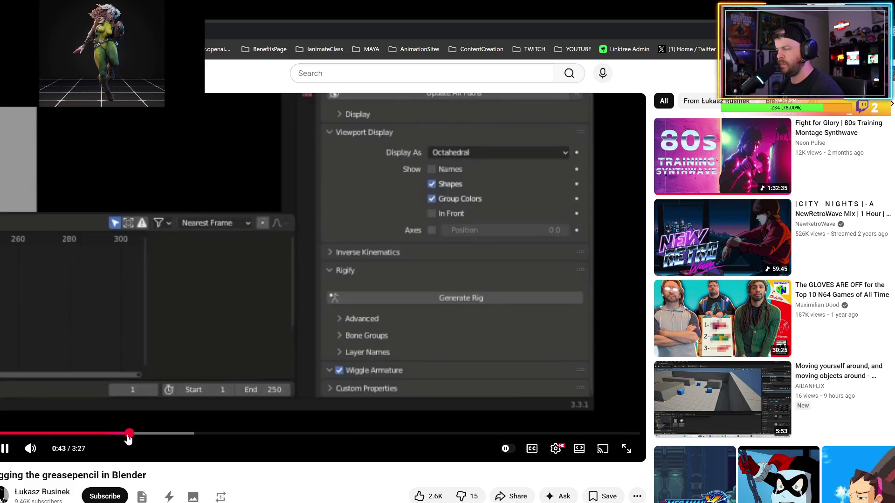
left_click_drag(128, 438, 206, 437)
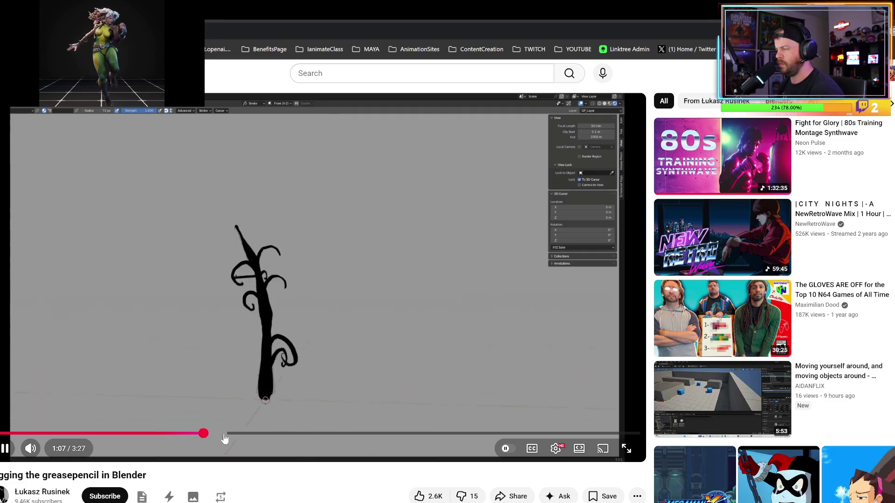
left_click(241, 434)
left_click_drag(251, 434, 296, 434)
left_click(336, 436)
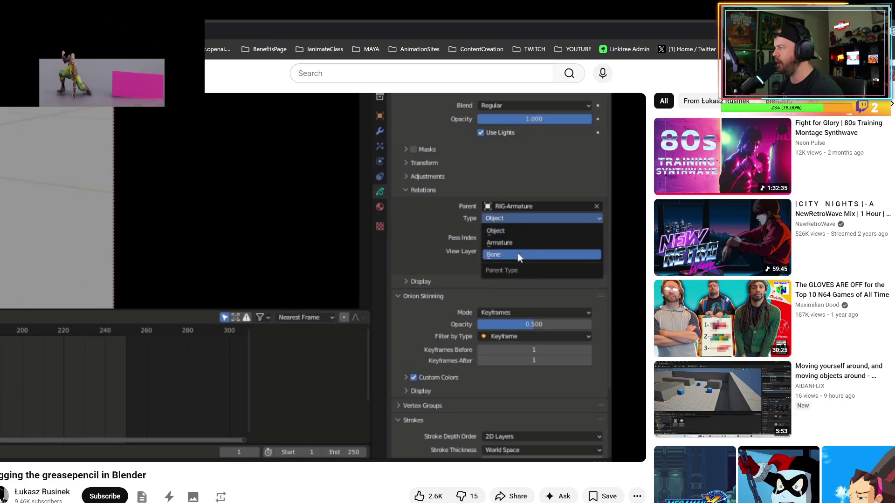
key("alt+Tab")
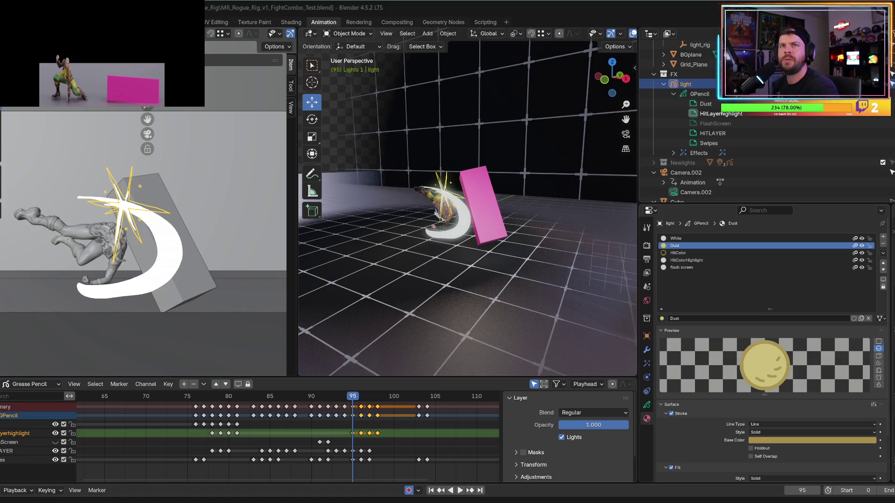
- Put the grease pencil into Edit Mode, deselect all points, and switch to moving points
middle_click_drag(422, 239, 458, 236)
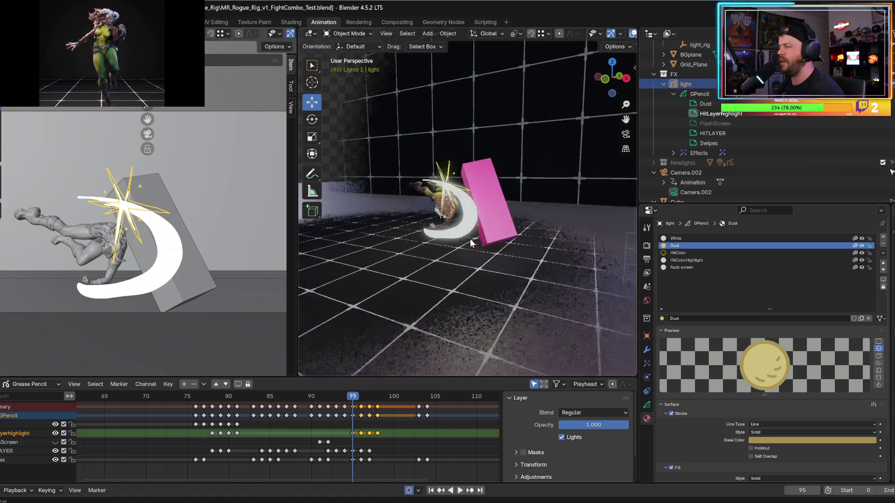
scroll(459, 239, "up", 5)
scroll(460, 242, "down", 5)
scroll(494, 253, "up", 4)
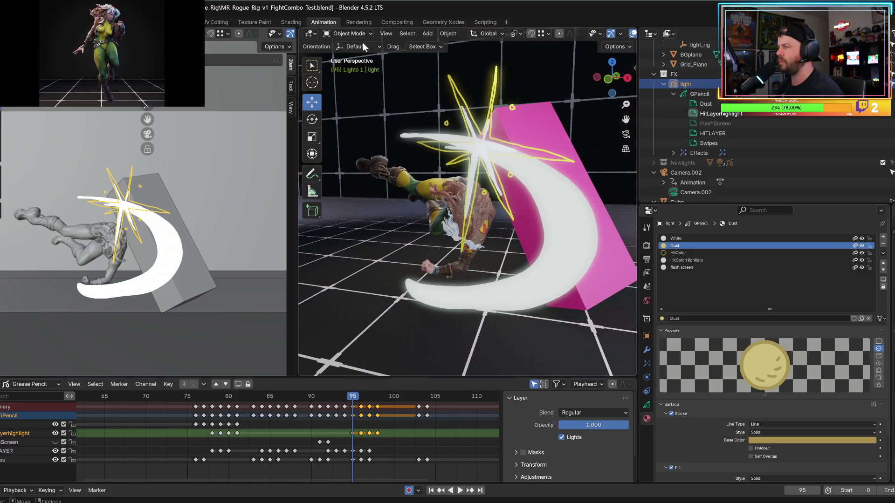
left_click(350, 33)
left_click(360, 63)
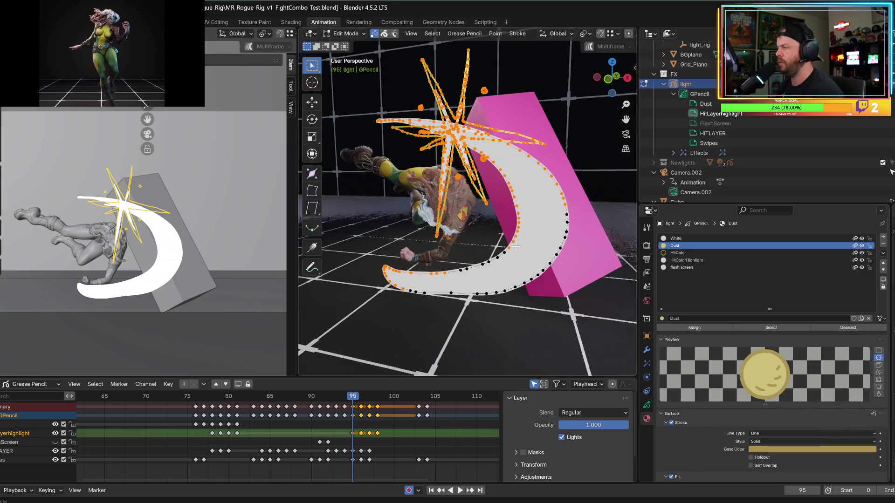
left_click(374, 255)
right_click(394, 254)
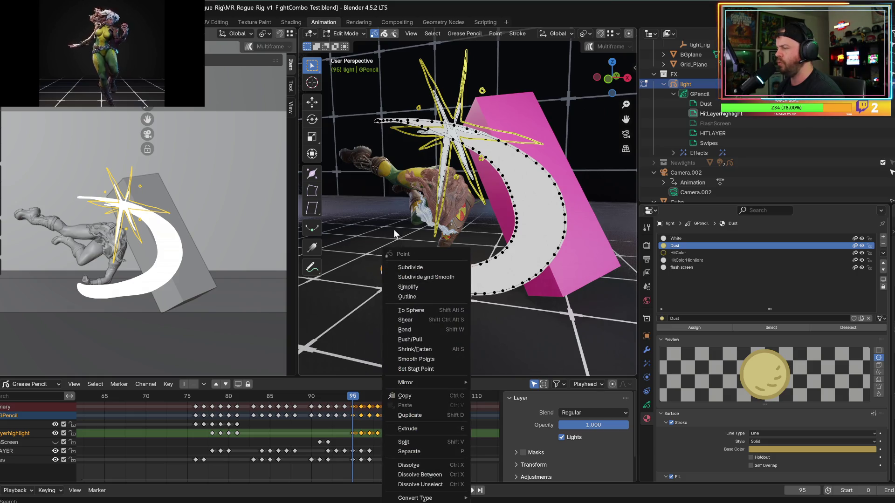
left_click(312, 101)
scroll(419, 210, "down", 5)
- Hide the white swipe layer and box-select the frame 95 starburst strokes
middle_click_drag(419, 210, 490, 185)
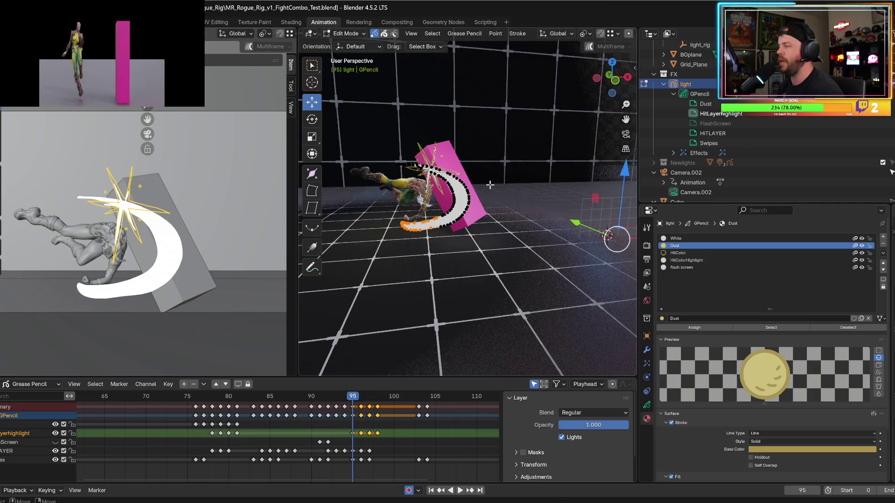
scroll(490, 185, "up", 10)
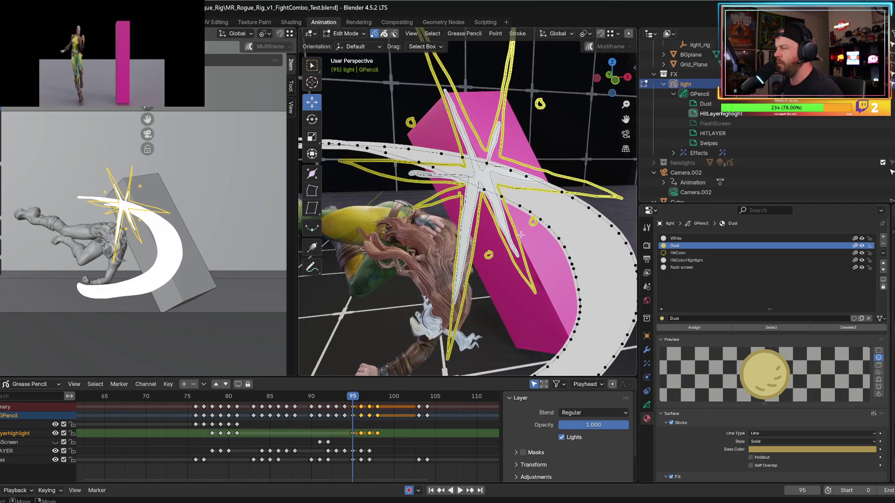
scroll(515, 233, "down", 3)
left_click_drag(404, 113, 535, 269)
scroll(531, 266, "up", 2)
mouse_move(530, 265)
middle_mouse_down()
mouse_move(435, 257)
mouse_move(435, 250)
mouse_move(456, 256)
middle_mouse_up()
key("f")
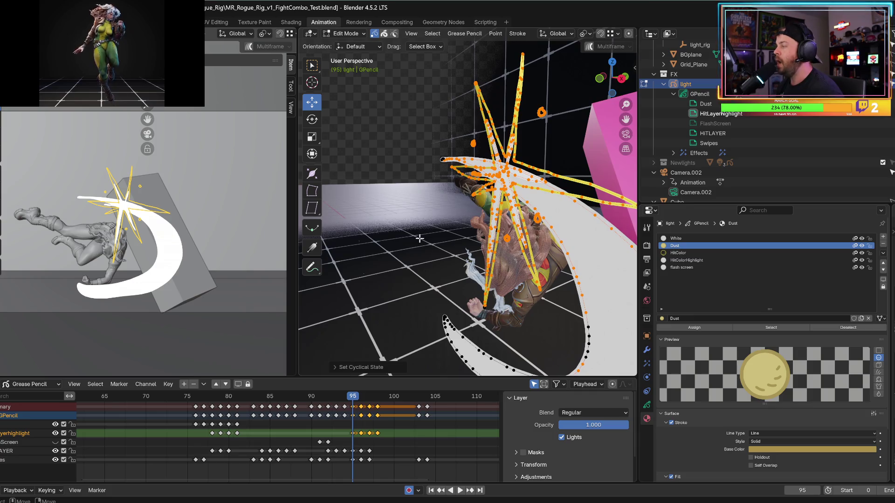
left_click(420, 238)
left_click(55, 460)
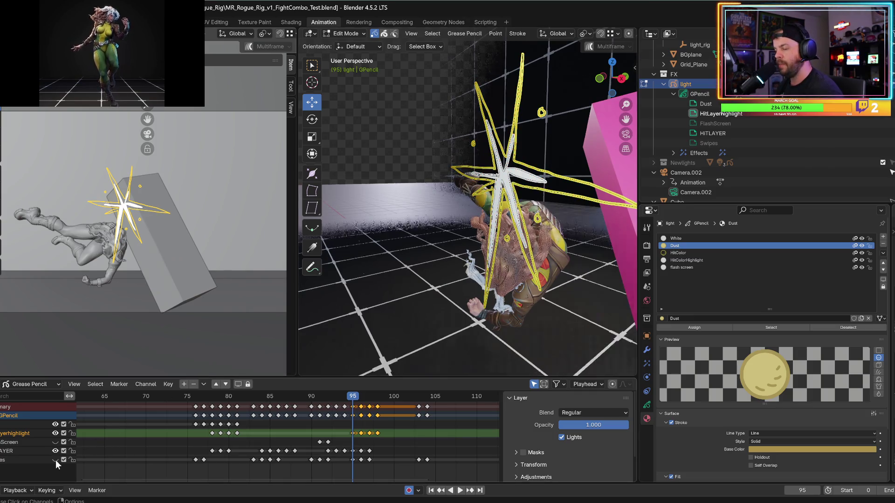
middle_click_drag(396, 112, 417, 103)
left_click_drag(417, 104, 476, 174)
mouse_move(475, 174)
middle_mouse_down()
mouse_move(435, 152)
mouse_move(533, 265)
middle_mouse_up()
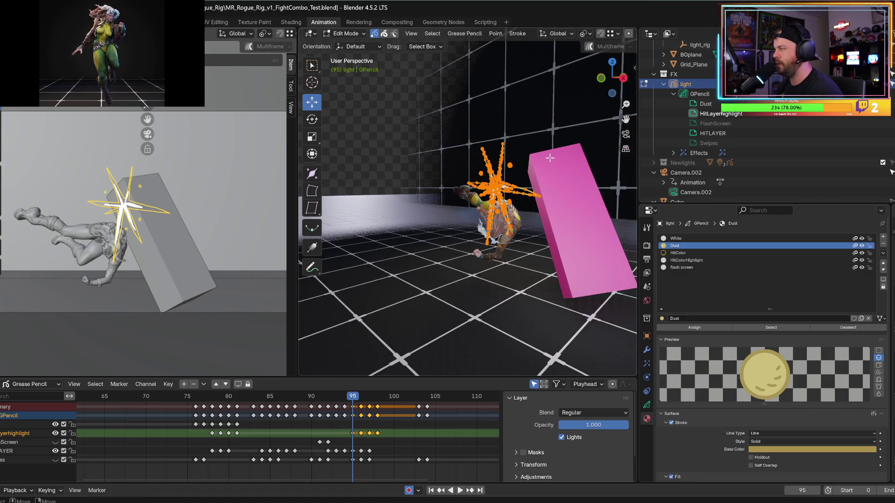
- Move the starburst down along Z and right along X against the pink box
left_click(625, 134)
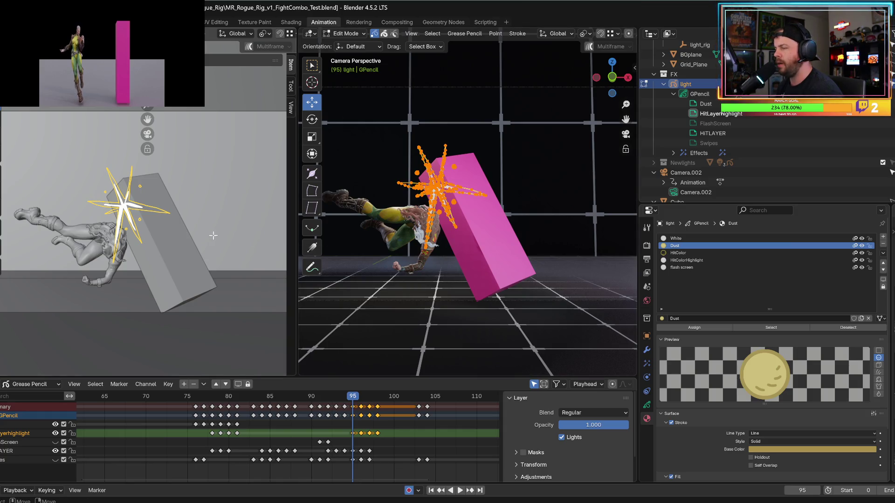
middle_click_drag(205, 238, 223, 197)
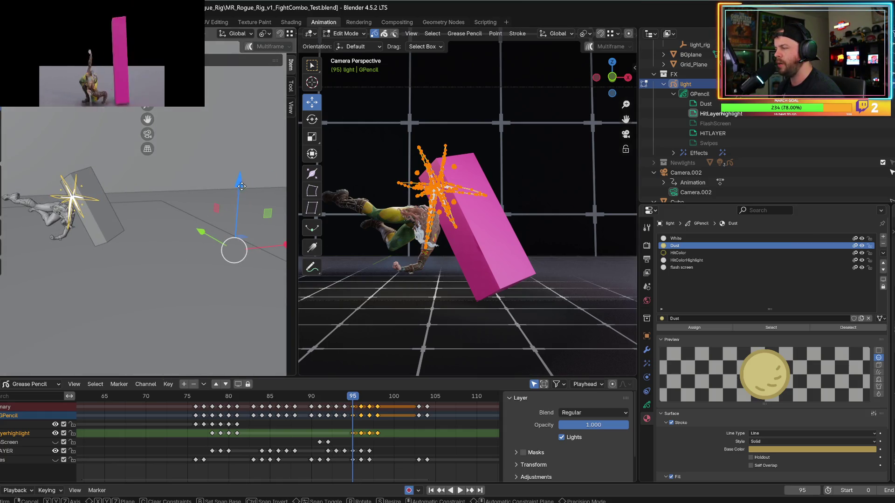
left_click_drag(240, 186, 240, 214)
middle_click_drag(223, 242, 247, 246)
left_click_drag(247, 246, 270, 246)
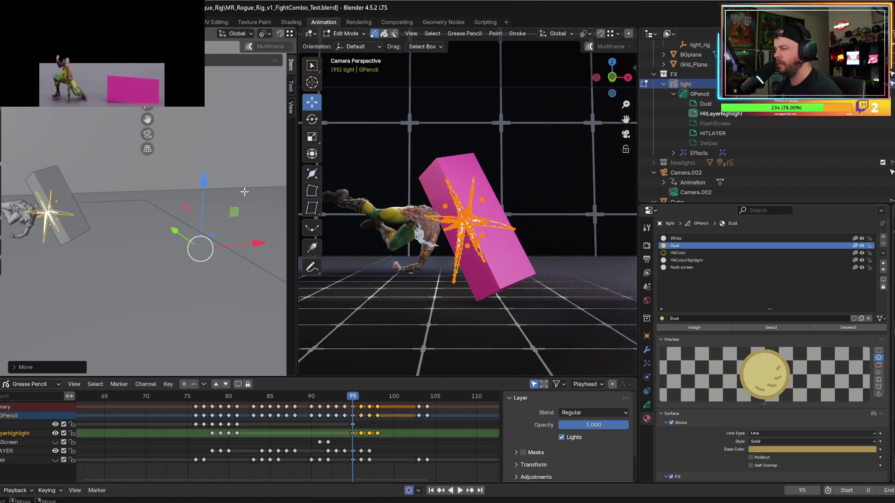
key("g")
key("z")
left_click(247, 220)
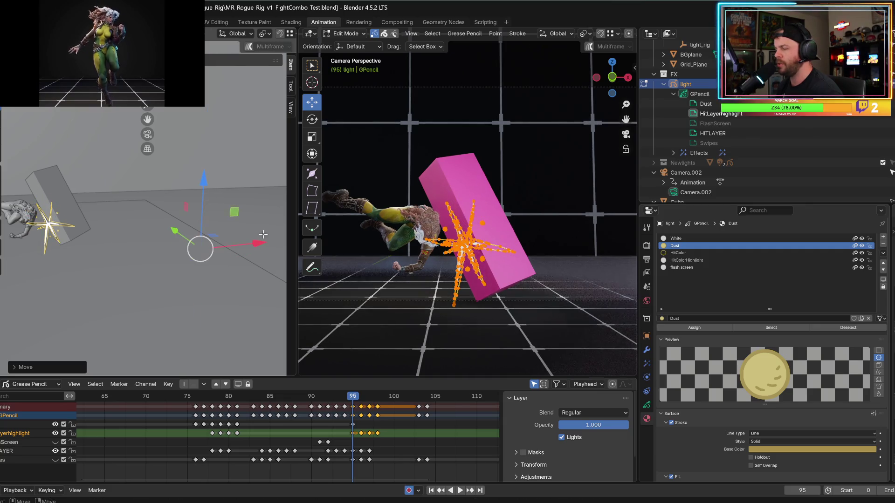
- Show the Swipes layer again, check playback, then lower the frame 96 sparks along Z
left_click(57, 459)
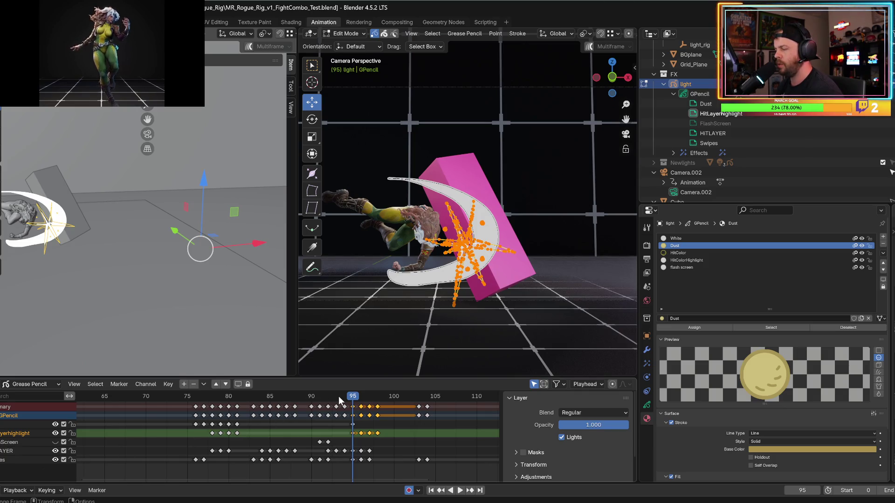
key("space")
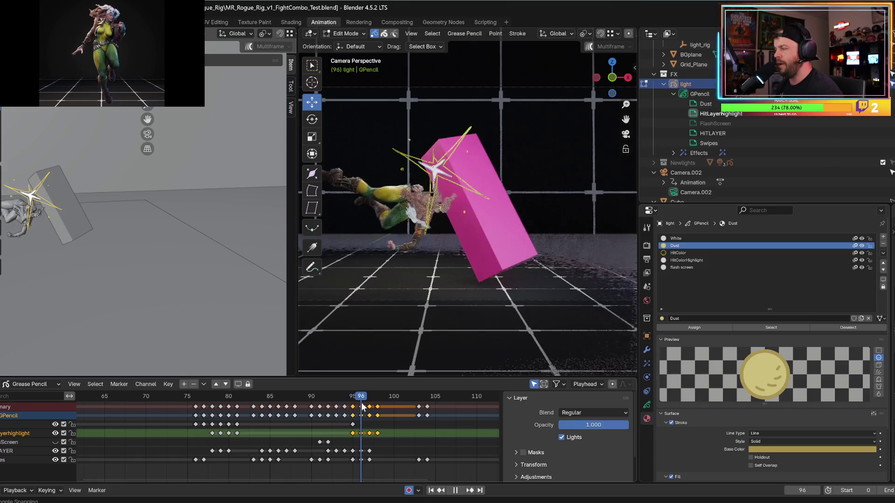
key("Escape")
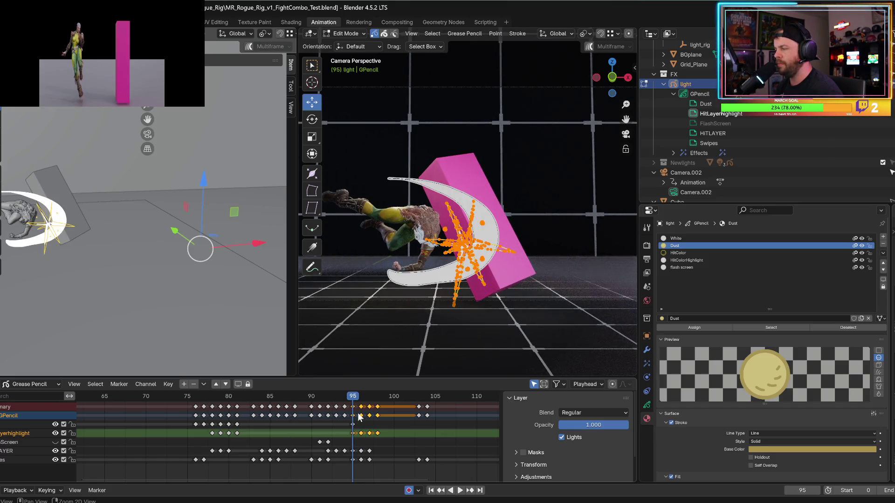
key("Right")
left_click_drag(376, 113, 530, 268)
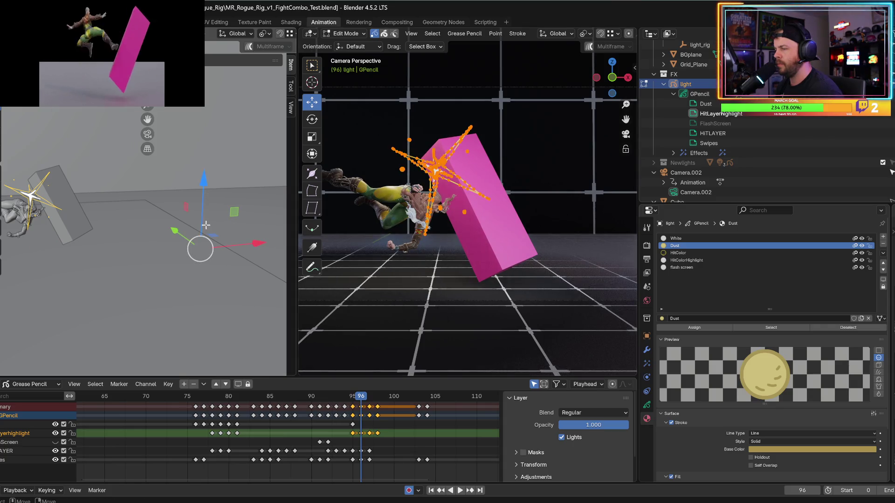
left_click_drag(203, 185, 210, 212)
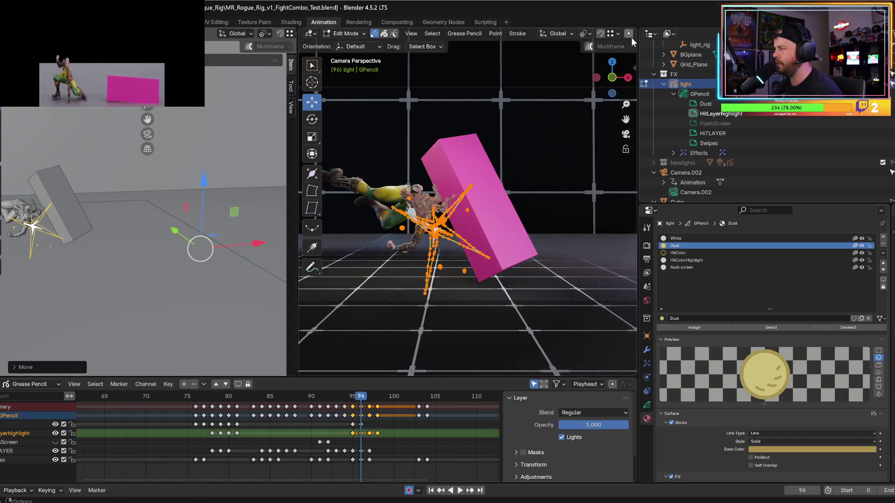
left_click_drag(638, 39, 854, 40)
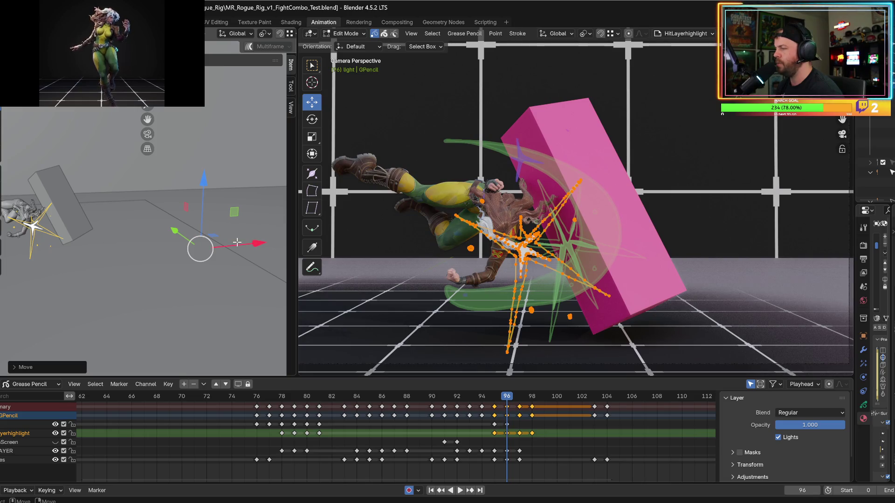
- Slide the frame 96 star along X, then shift the frame 97 star along X and Z
left_click_drag(251, 246, 261, 240)
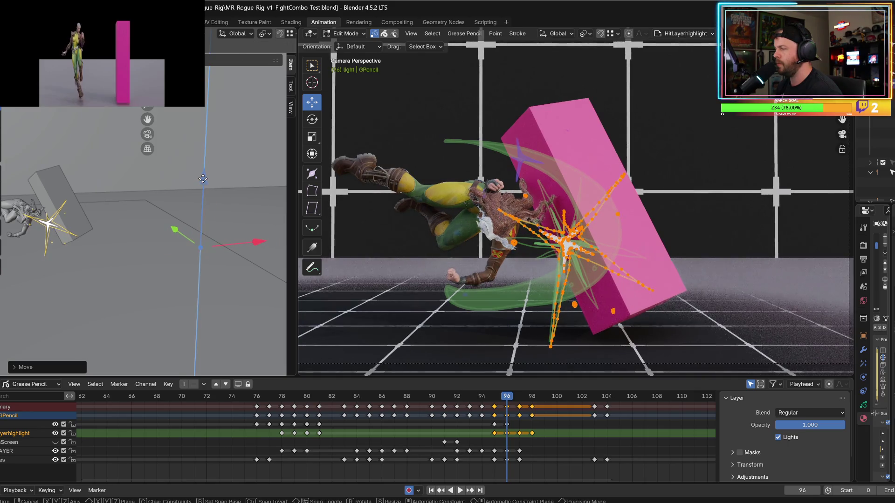
key("Right")
left_click_drag(461, 88, 624, 243)
left_click_drag(245, 249, 271, 244)
left_click_drag(202, 181, 203, 206)
left_click_drag(256, 247, 251, 244)
left_click_drag(201, 183, 208, 187)
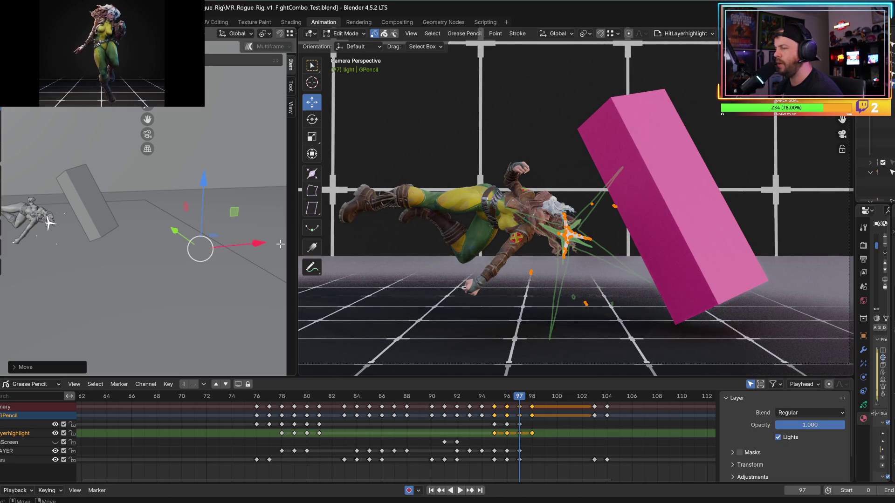
- Step through frames 96–98 and replay from frame 91 to check the hit timing
key("Right")
key("space")
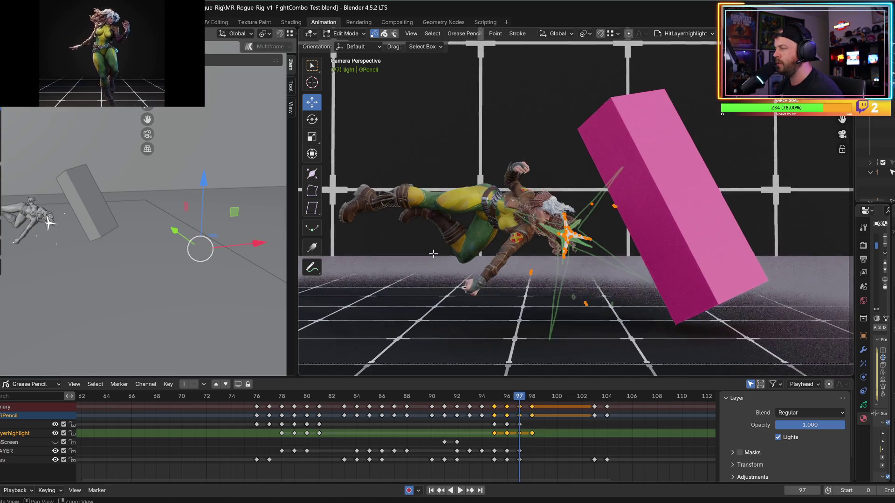
key("Escape")
key("Left")
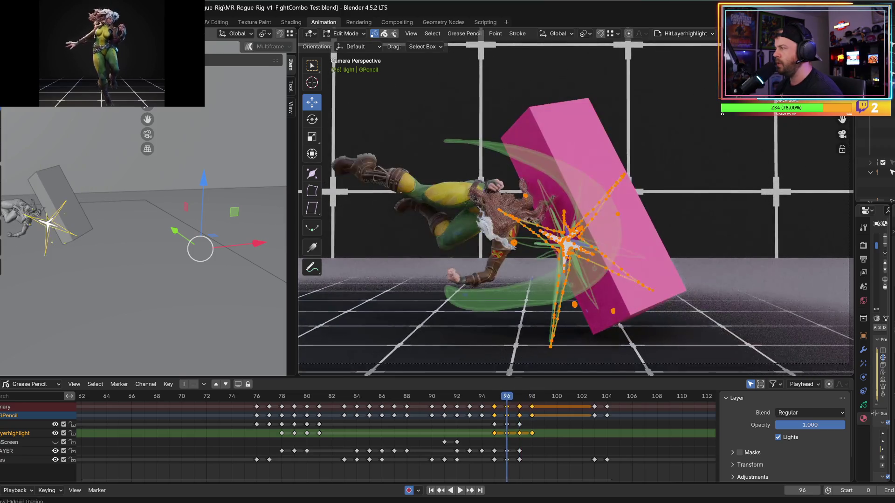
key("Left")
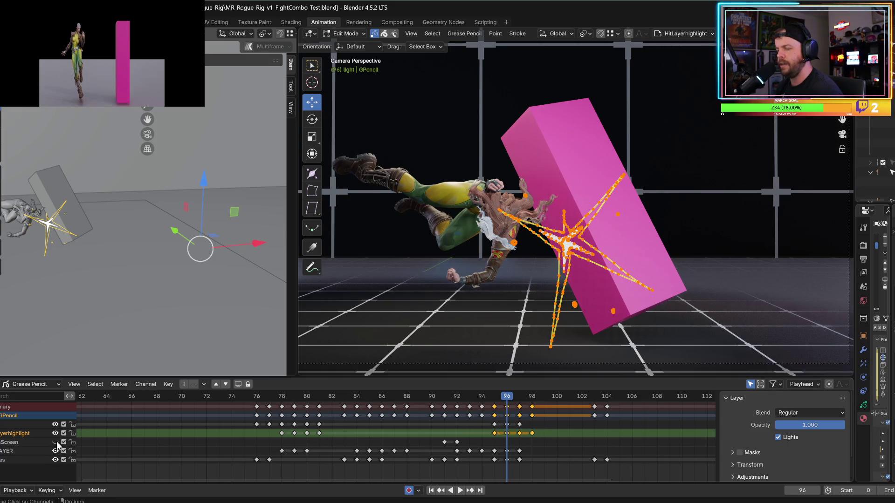
left_click(415, 396)
key("space")
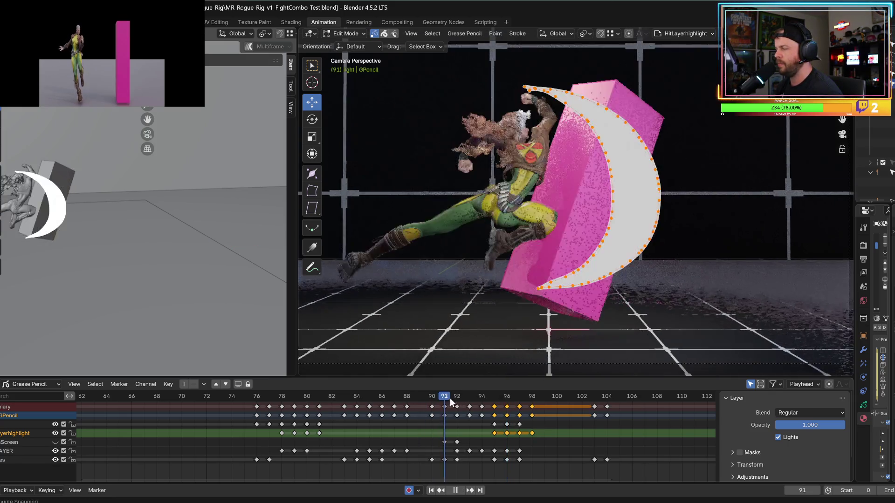
key("space")
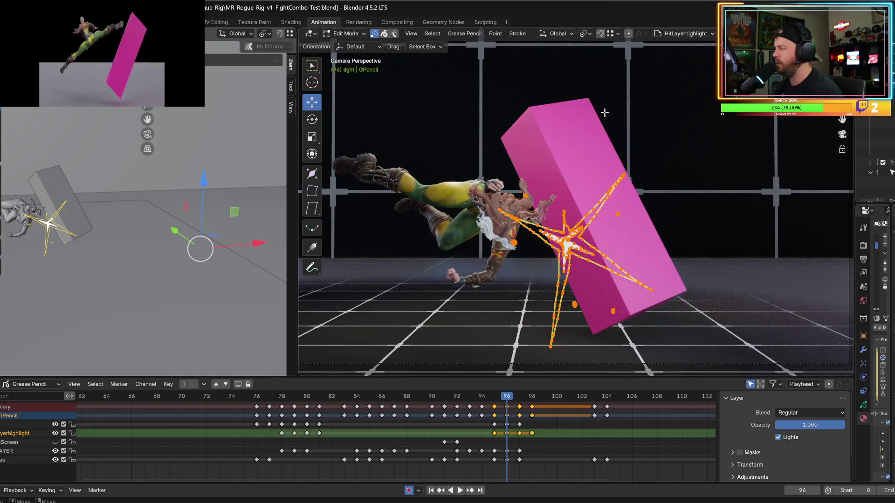
left_click(346, 34)
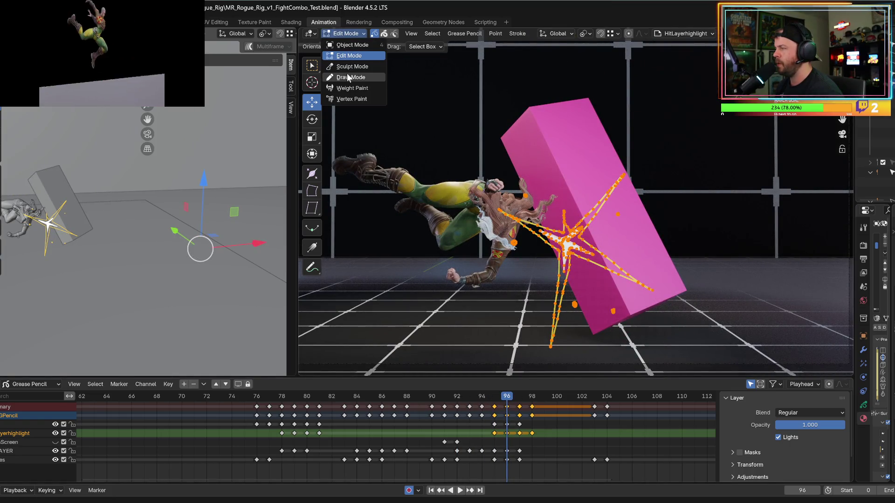
- Play the fight combo from frame 94, stop at frame 89, restore the side panels and save
left_click(347, 78)
left_click(461, 395)
key("space")
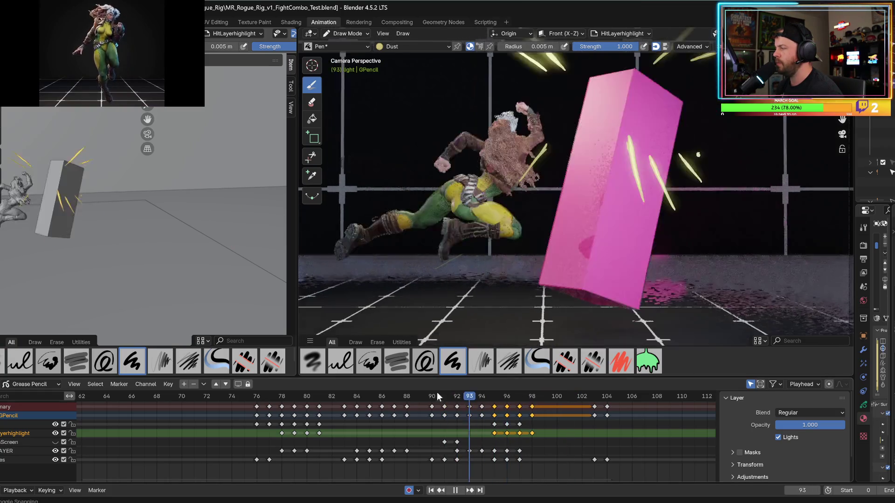
key("space")
mouse_move(856, 204)
left_mouse_down()
mouse_move(854, 194)
mouse_move(606, 205)
mouse_move(660, 205)
left_mouse_up()
key("ctrl+s")
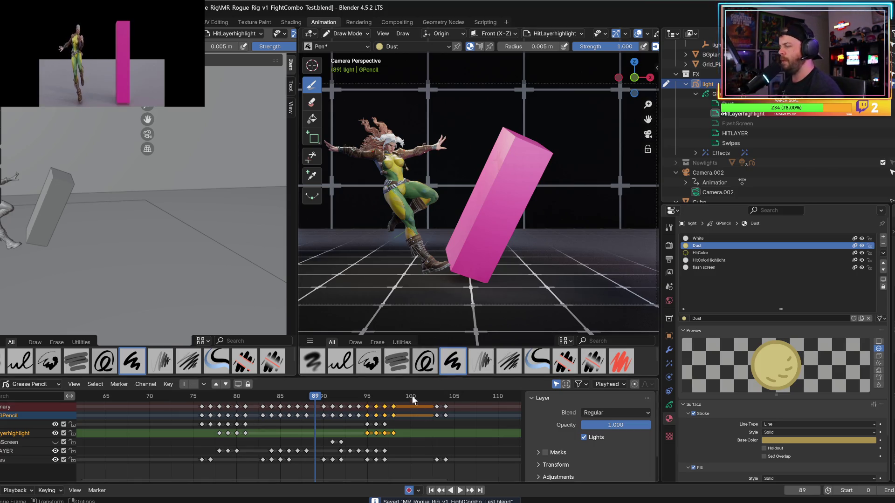
- Review the combo around frames 91–103 by playback and frame stepping, then make Swipes the active layer
key("space")
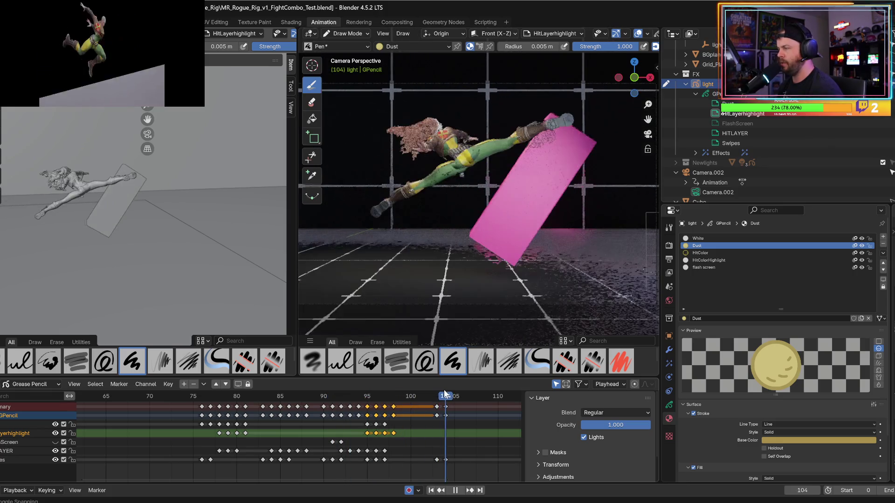
left_click_drag(436, 395, 438, 395)
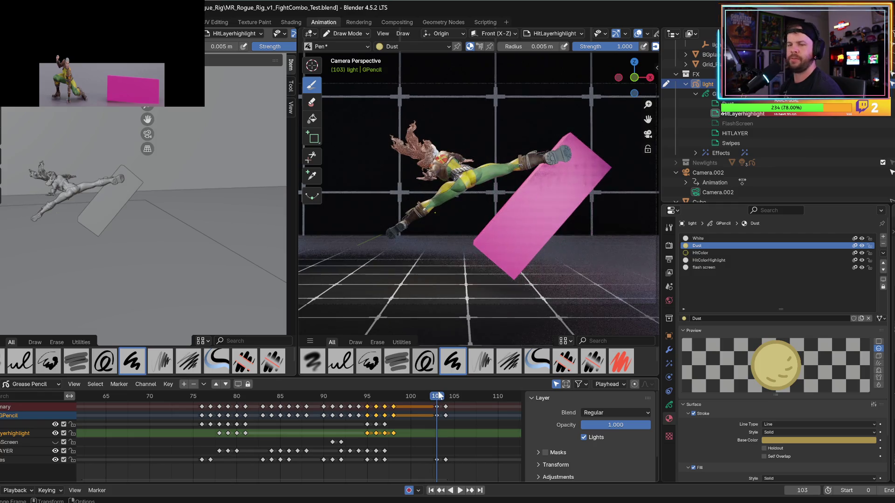
left_click(391, 402)
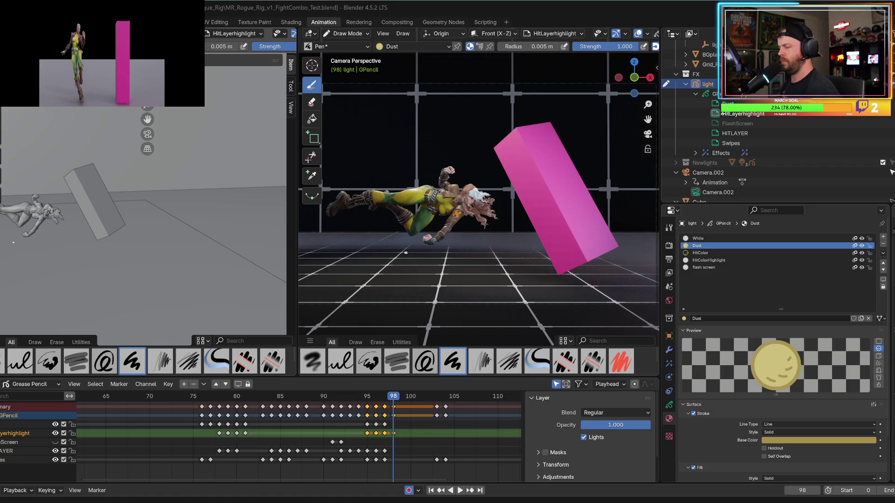
left_click(331, 402)
key("space")
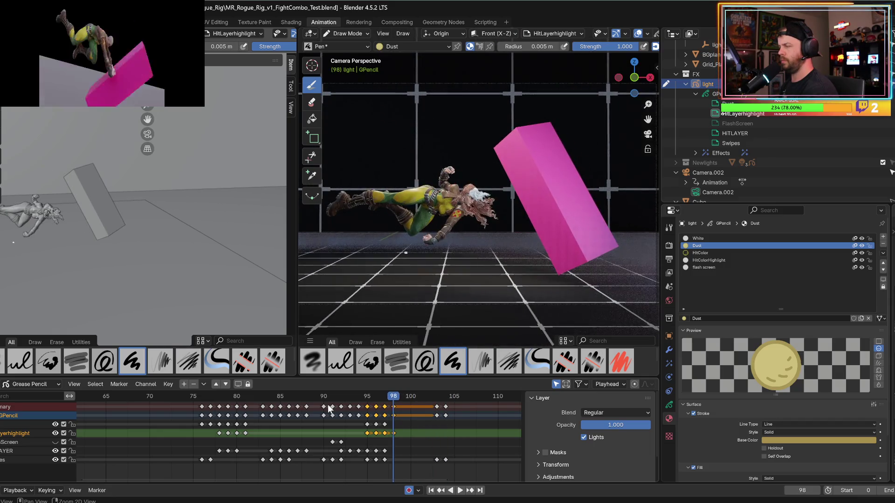
key("Left")
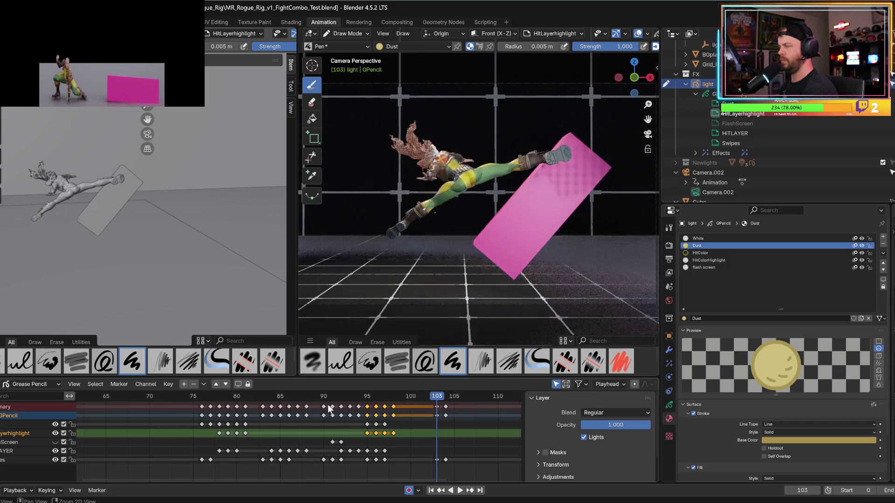
key("Right")
key("Right")
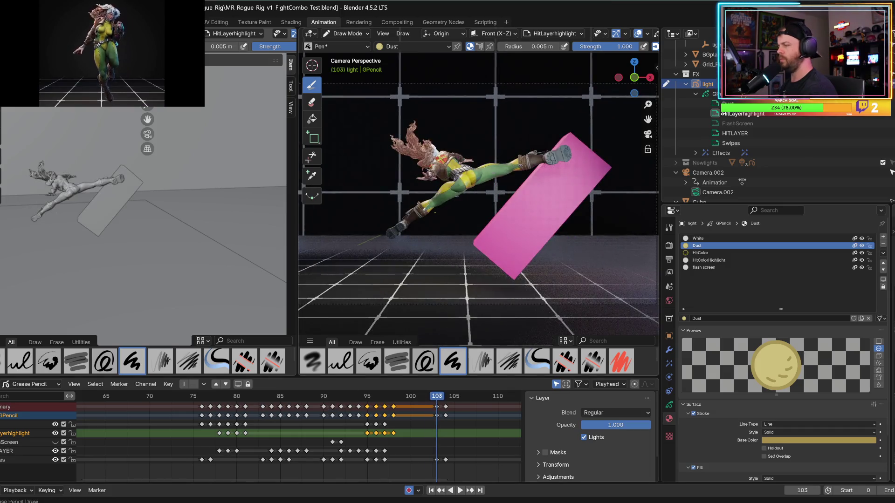
left_click(4, 461)
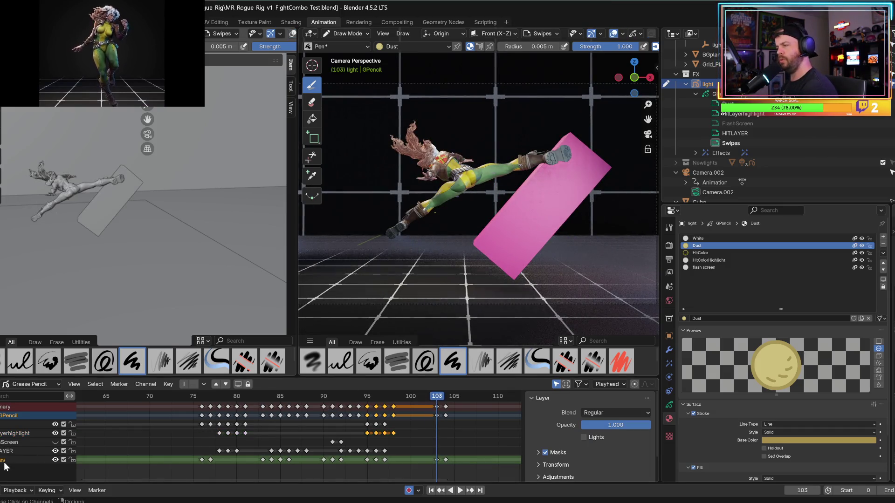
- Switch the drawing material to White and draw a crescent swipe across the kick at frame 103
left_click(698, 260)
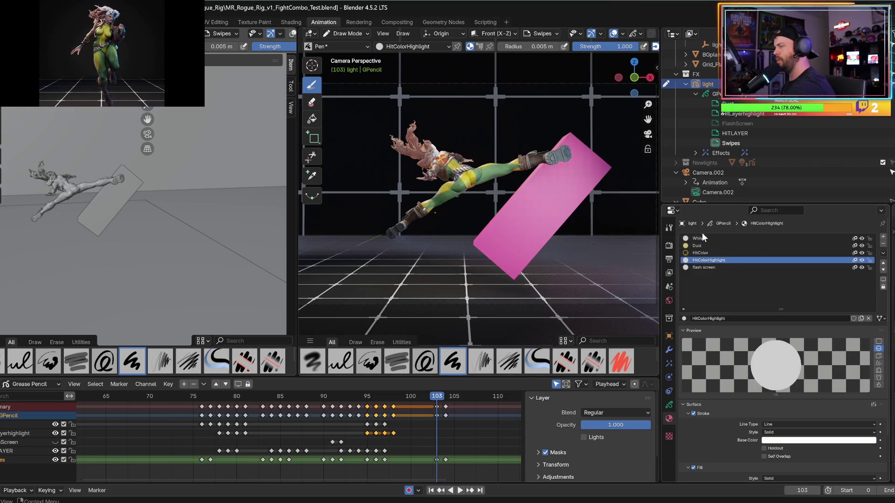
left_click(699, 238)
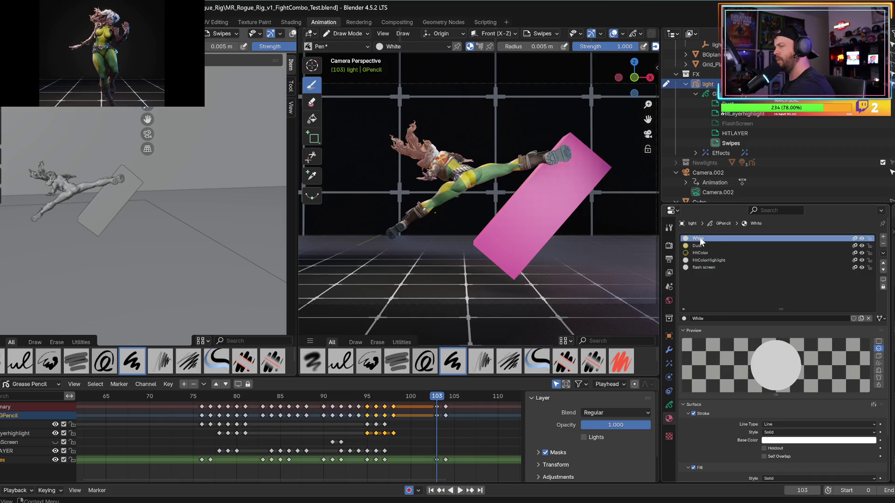
left_click(669, 405)
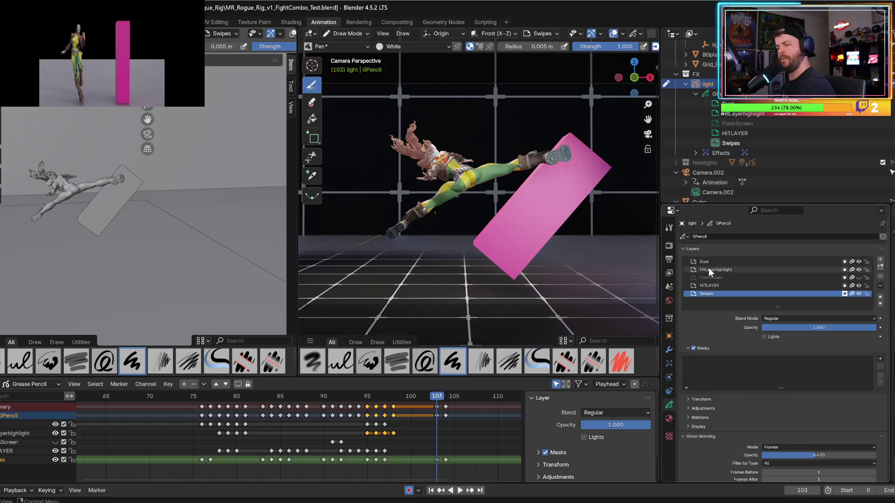
mouse_move(507, 174)
left_mouse_down()
mouse_move(501, 198)
mouse_move(413, 265)
mouse_move(438, 261)
mouse_move(547, 183)
left_mouse_up()
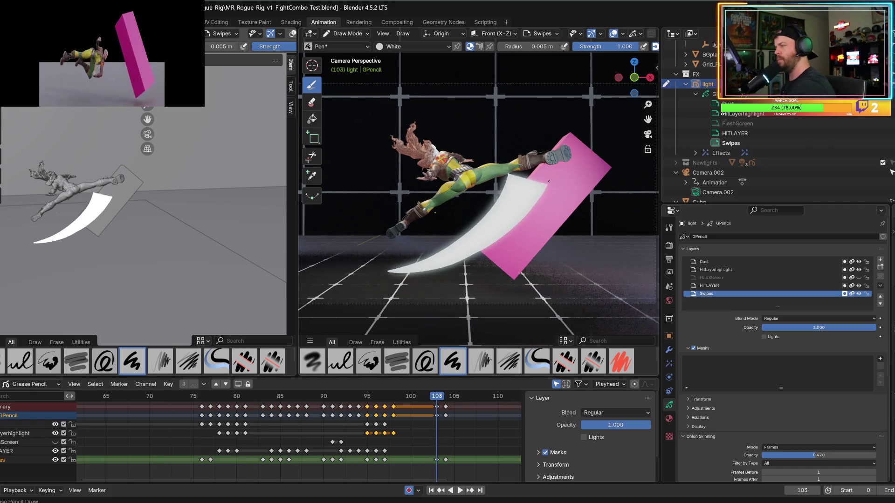
- Flip between frames 102 and 103 to check the new swipe stroke
key("Left")
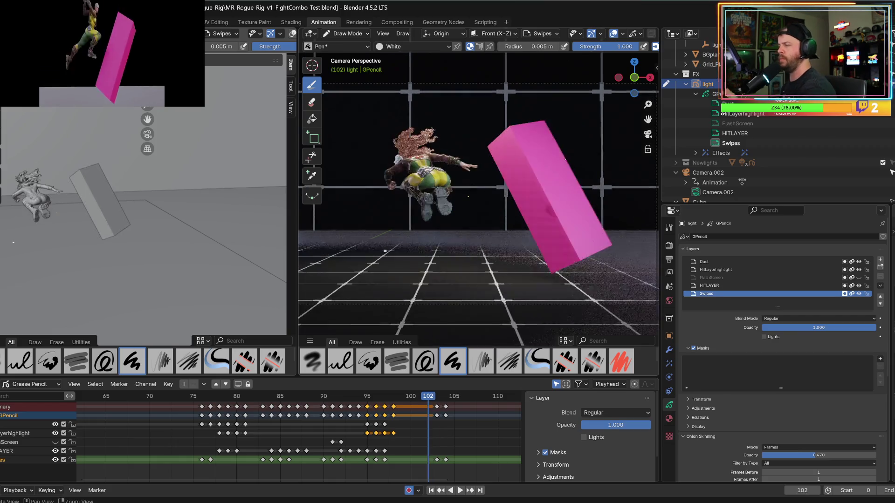
key("Right")
key("Left")
key("Right")
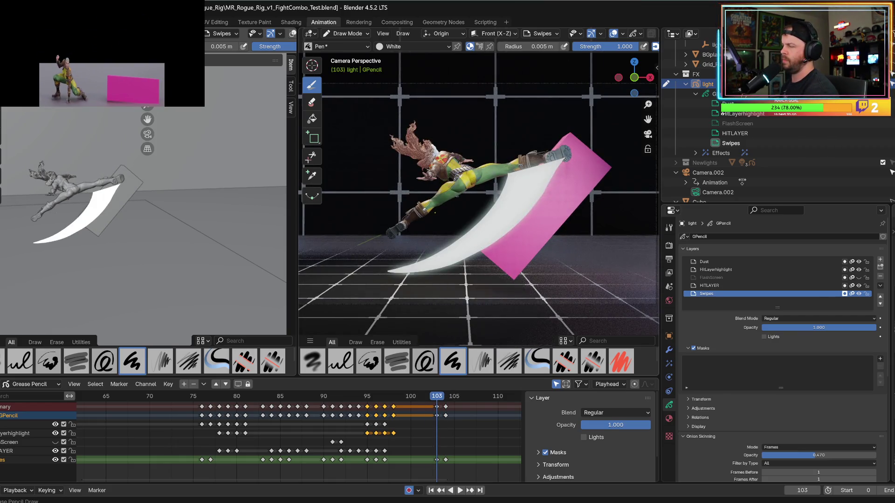
- Delete the frame-103 keyframes along with their swipe stroke
left_click(435, 460)
key("i")
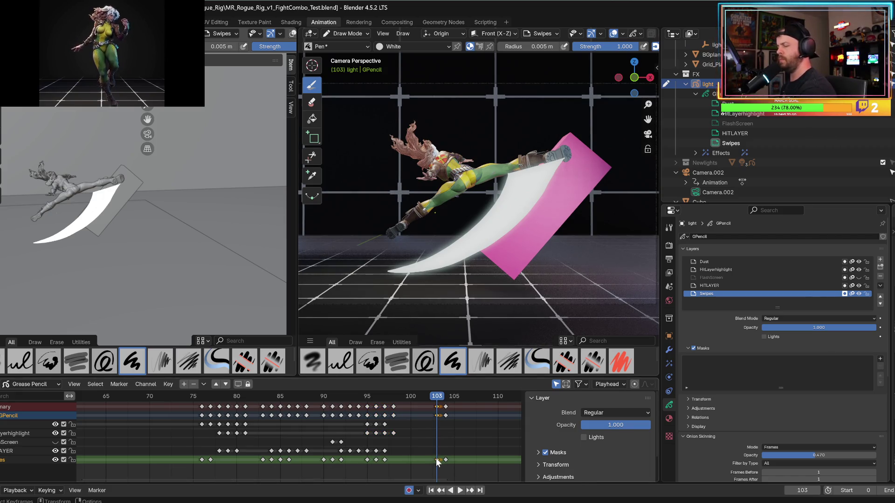
key("Delete")
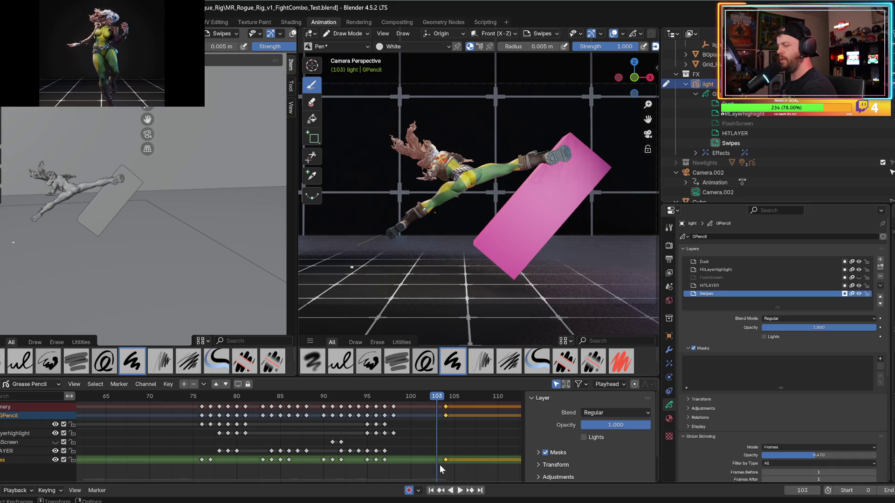
key("Delete")
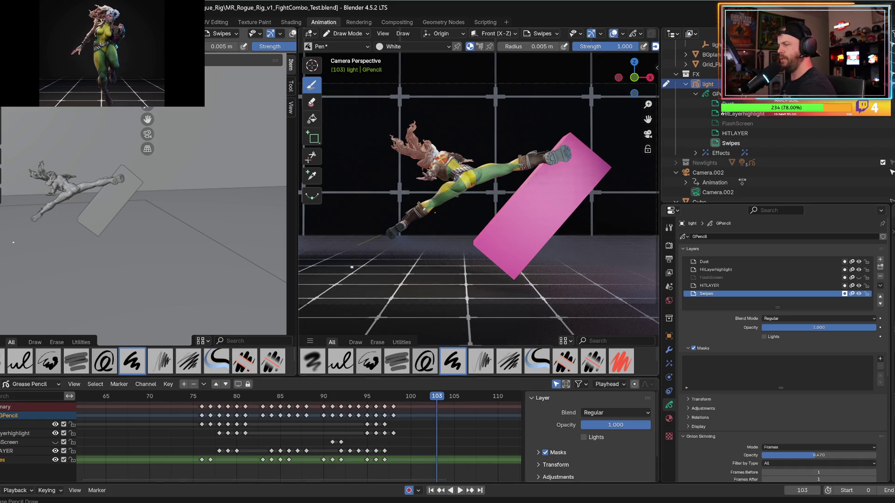
- Redraw a white swipe across the pink cube and compare it against the next frame
mouse_move(522, 170)
left_mouse_down()
mouse_move(484, 223)
mouse_move(431, 260)
mouse_move(536, 200)
mouse_move(570, 158)
left_mouse_up()
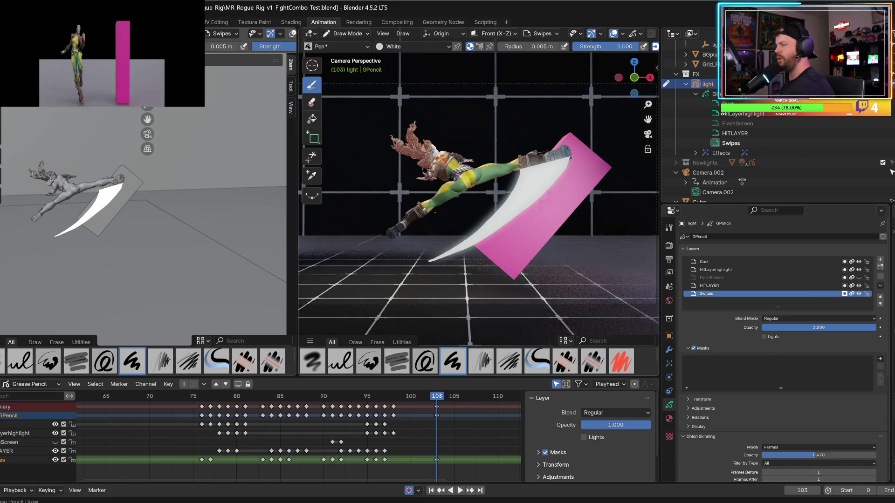
key("Right")
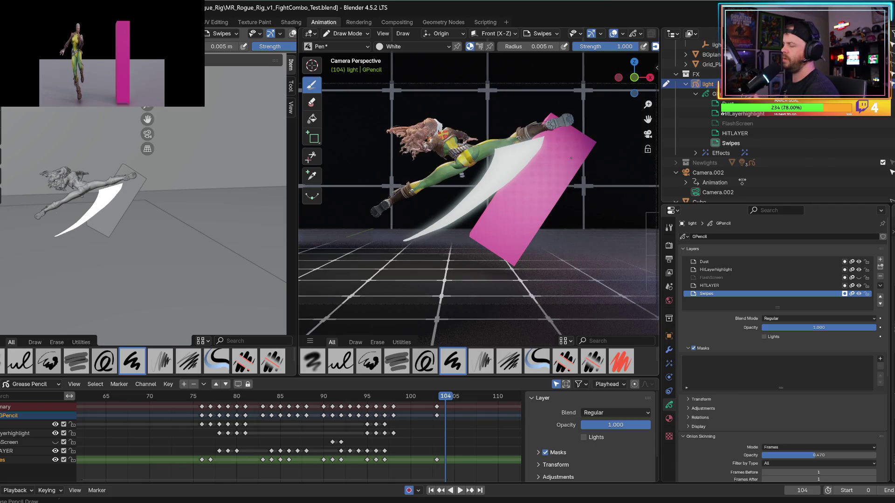
key("Left")
key("Left")
key("Right")
key("Right")
key("Right")
key("Right")
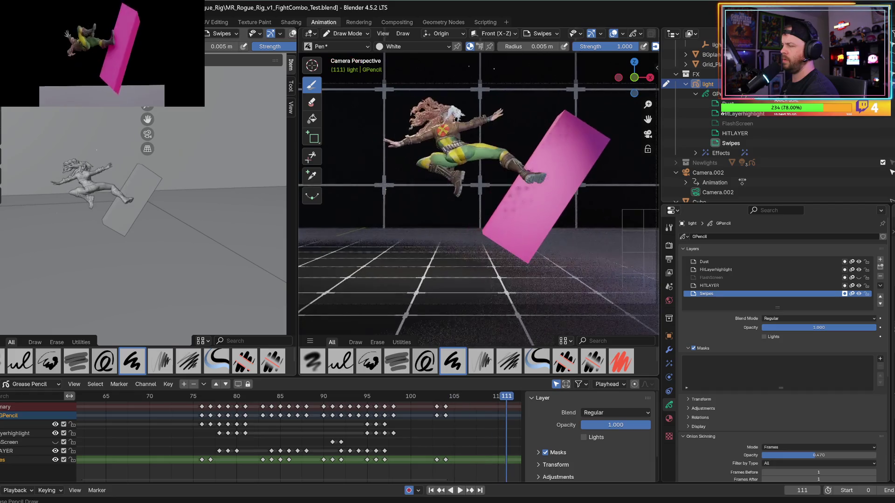
- Play back the combo through frame 110, rewinding to around frame 88
key("space")
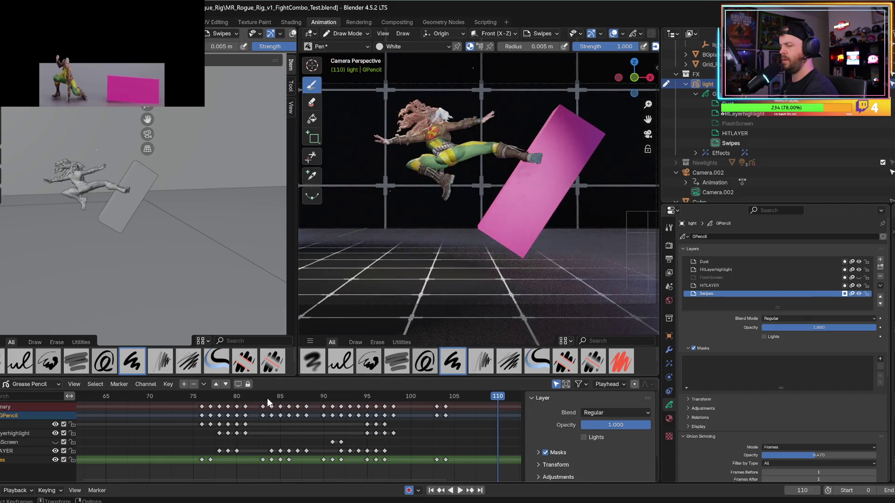
key("space")
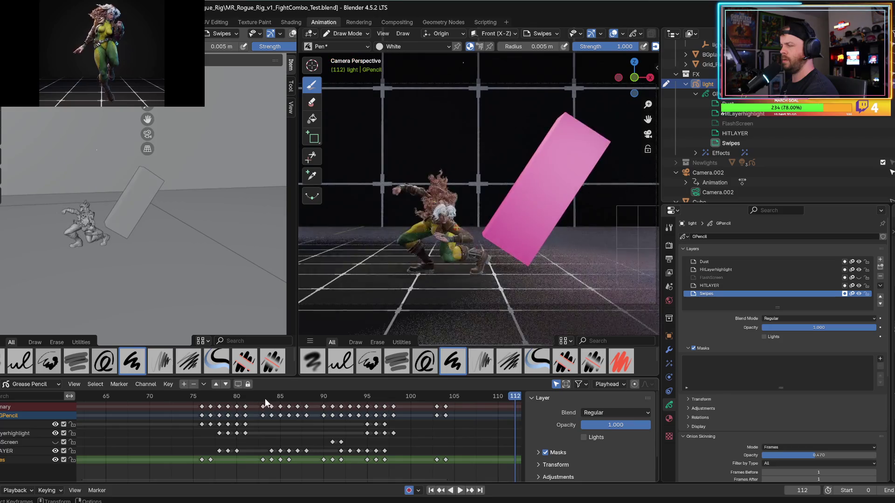
key("Left")
key("space")
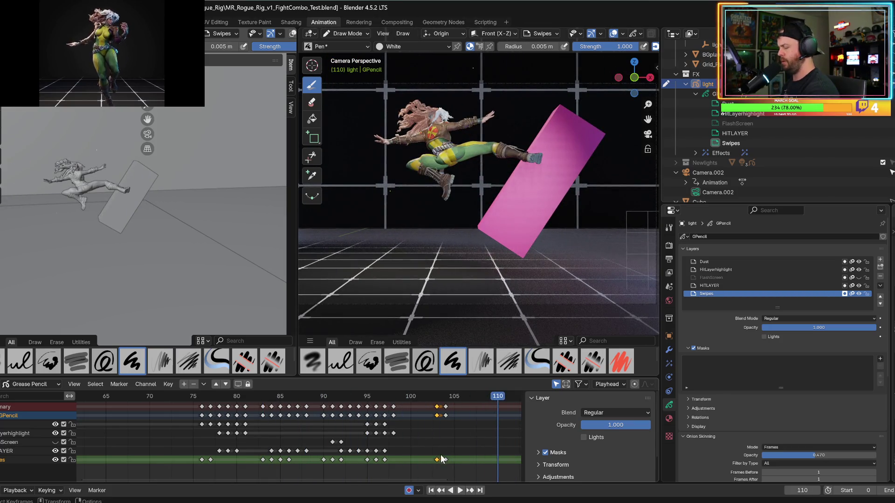
key("space")
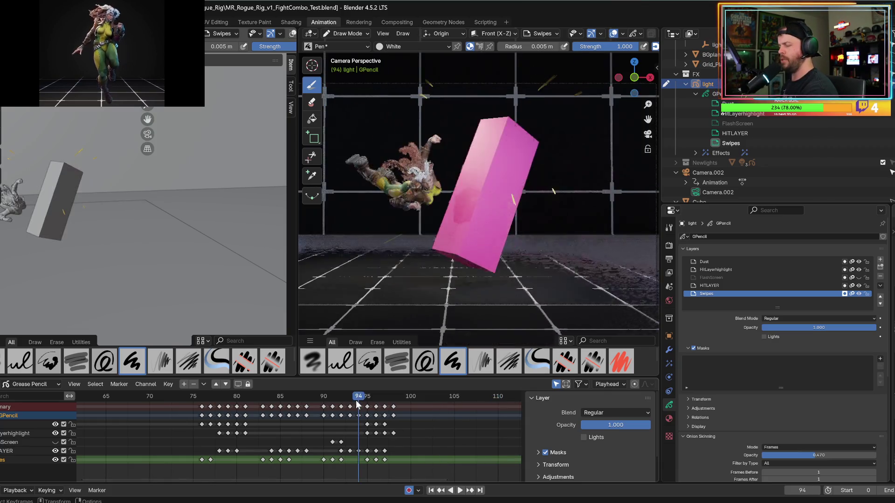
left_click_drag(339, 397, 305, 399)
key("space")
- Return to frame 99, step forward, and save MR_Rogue_Rig_v1_FightCombo_Test.blend
left_click(404, 396)
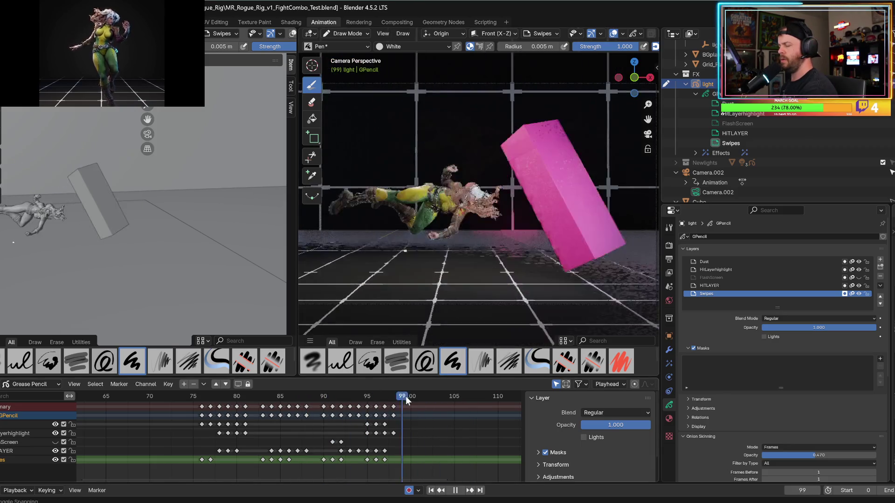
key("Right")
key("Right")
key("Right")
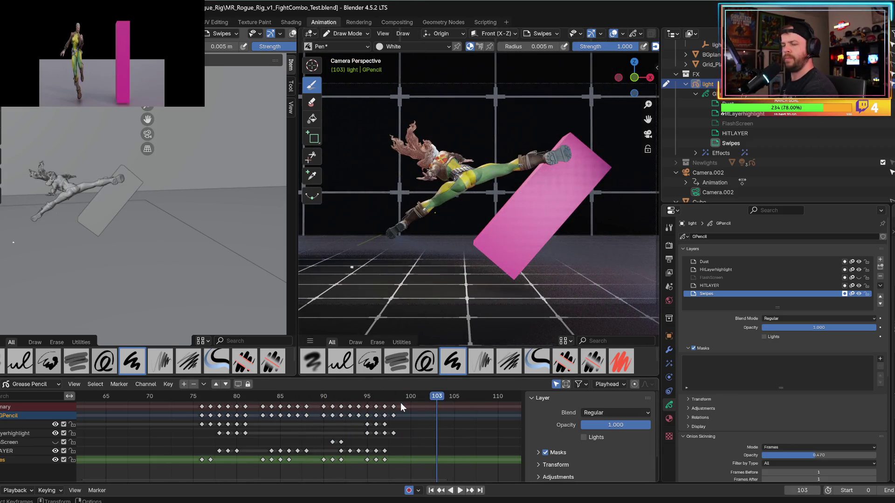
key("ctrl+s")
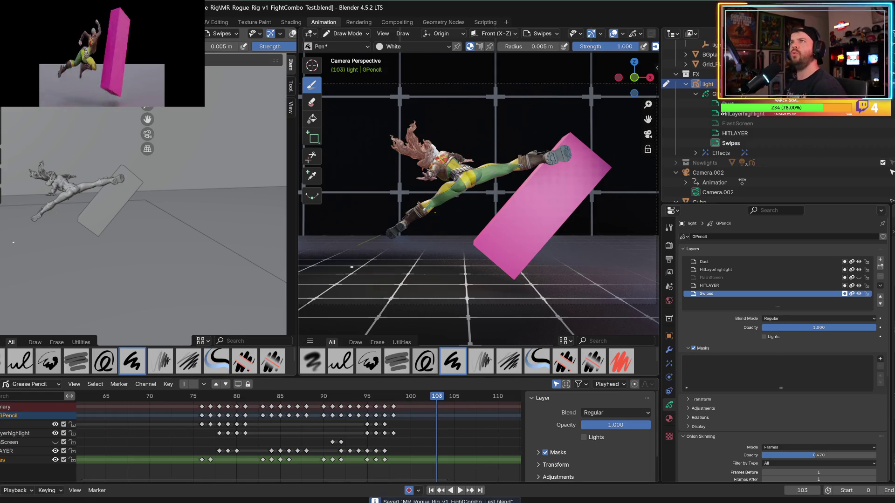